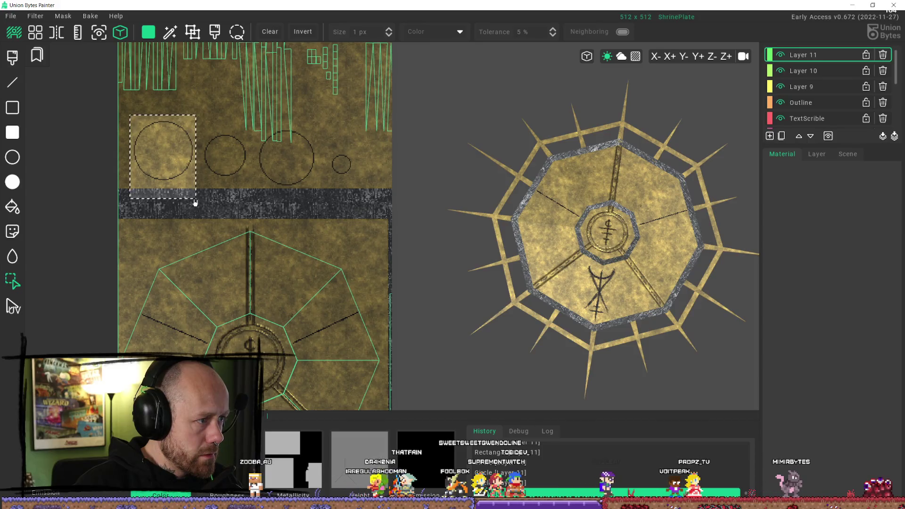
Stamp the masked large circle as a decal beside the centre ring.
key(d)
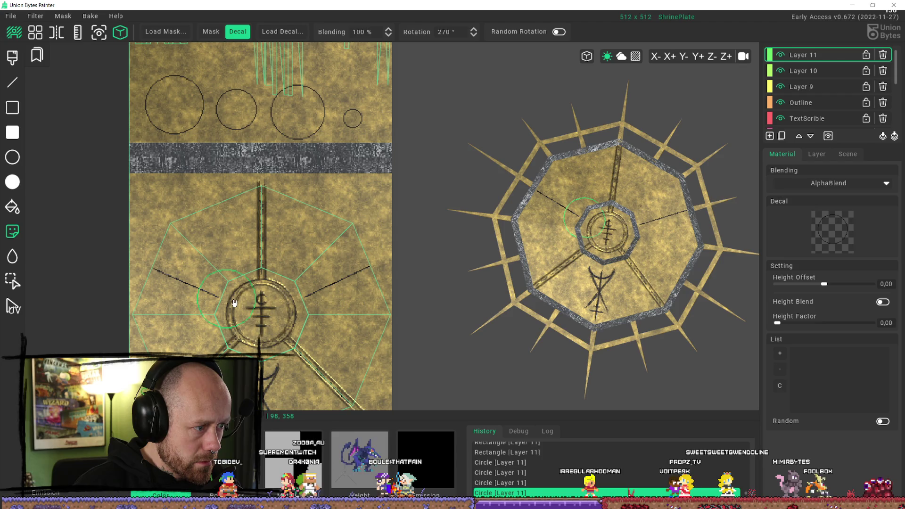
click(234, 303)
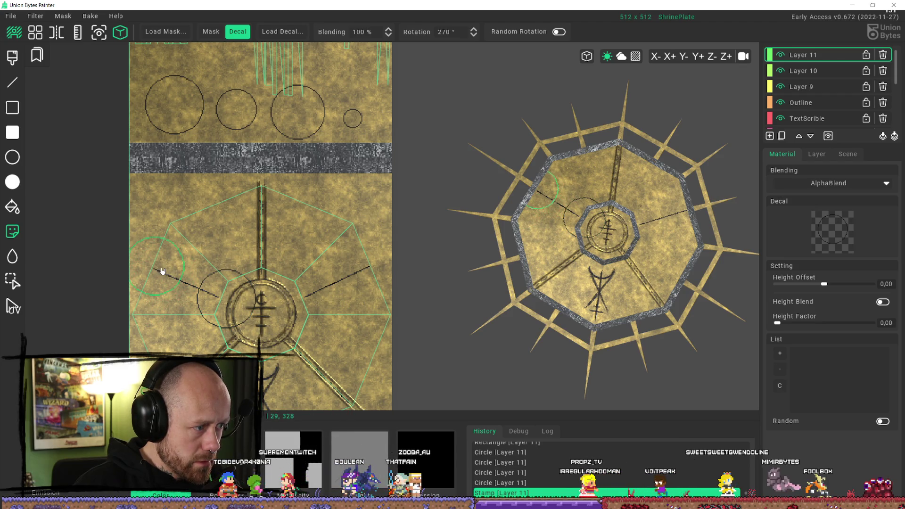
middle_drag(174, 273, 231, 283)
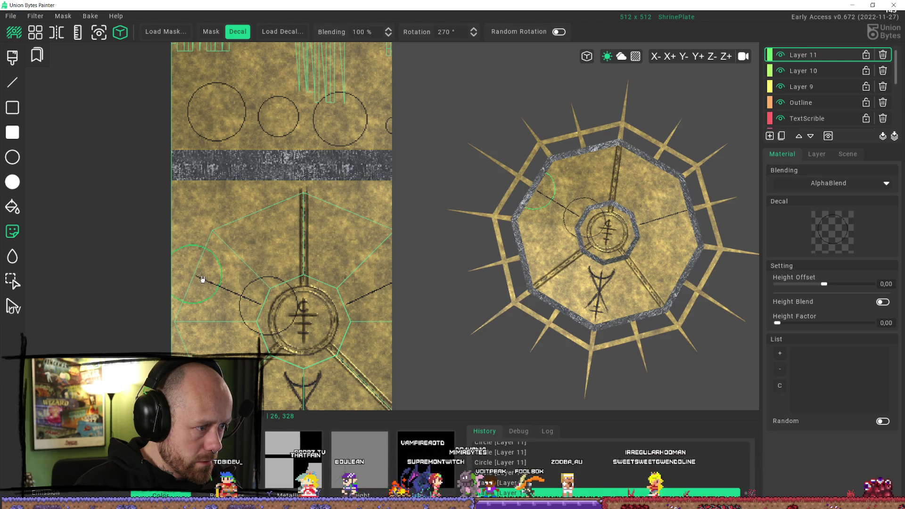
middle_drag(301, 346, 298, 328)
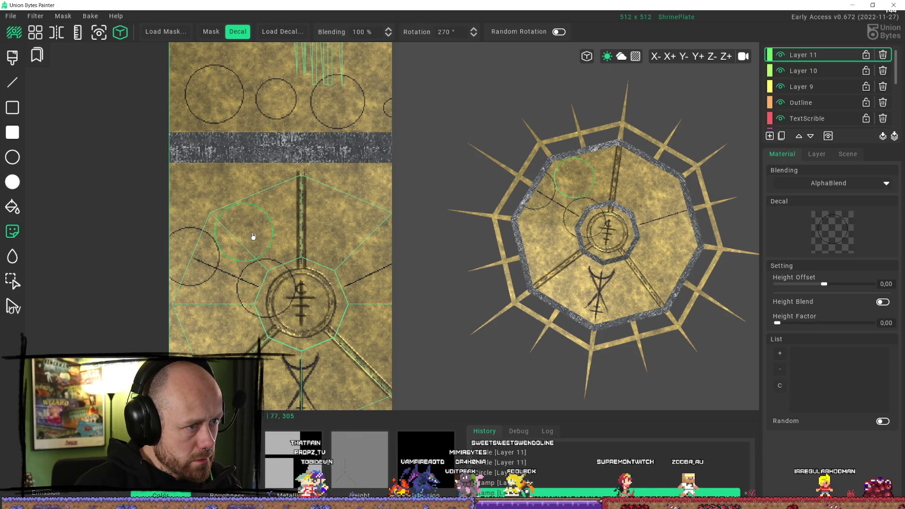
middle_drag(252, 236, 243, 272)
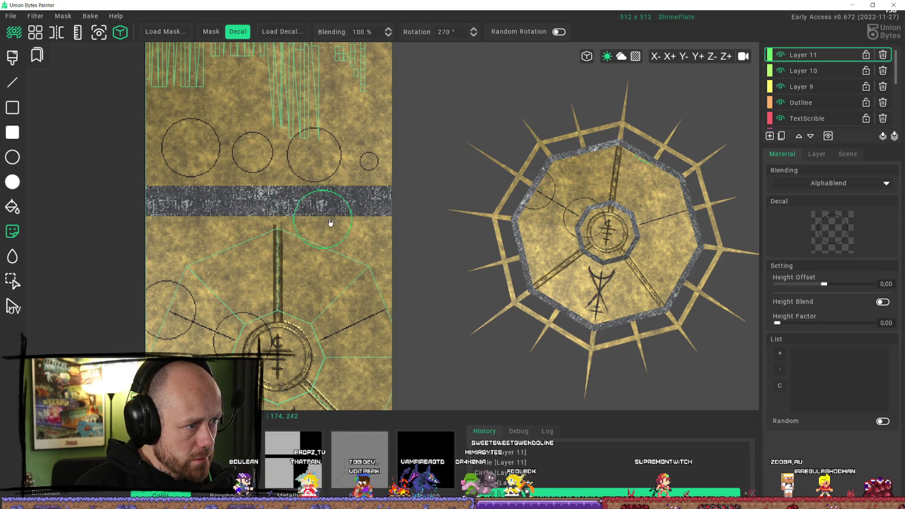
scroll(331, 223, down, 2)
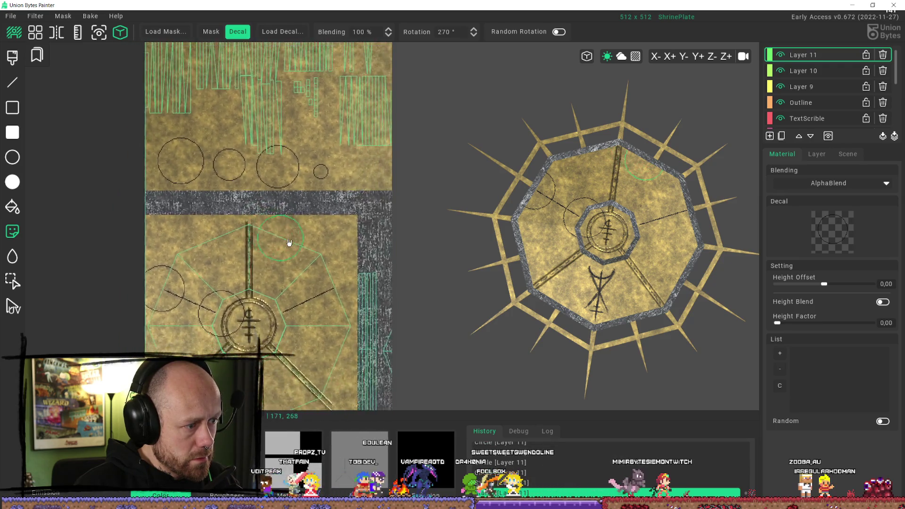
scroll(289, 242, down, 1)
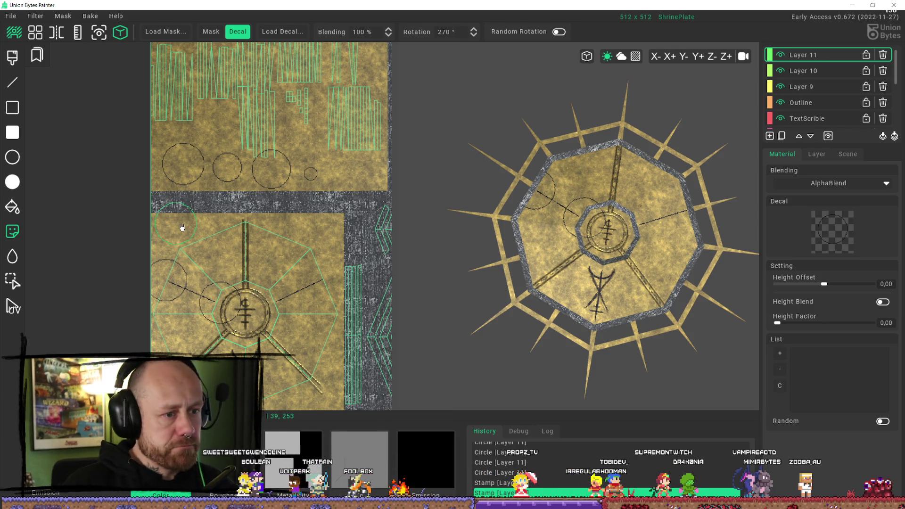
Undo the misplaced stamps and stamp large circles along the left radial line.
key(ctrl+z)
key(ctrl+z)
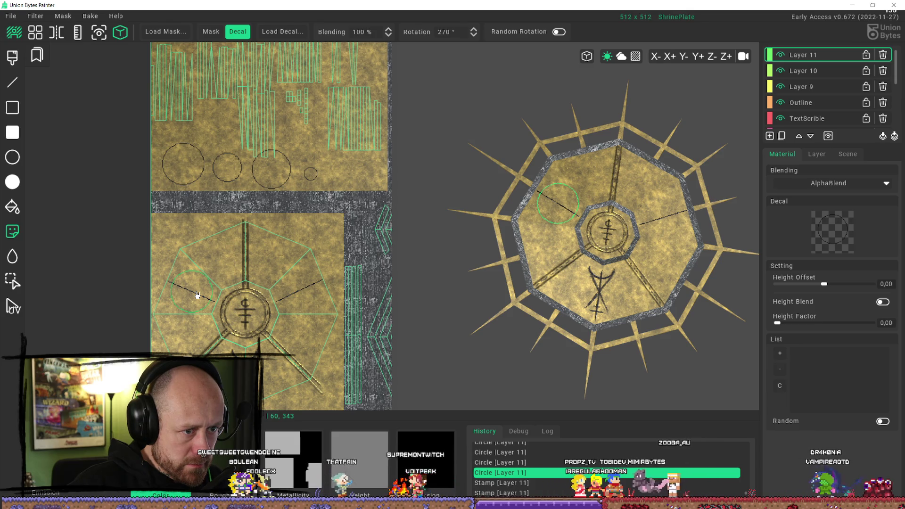
click(197, 295)
middle_drag(208, 245, 222, 269)
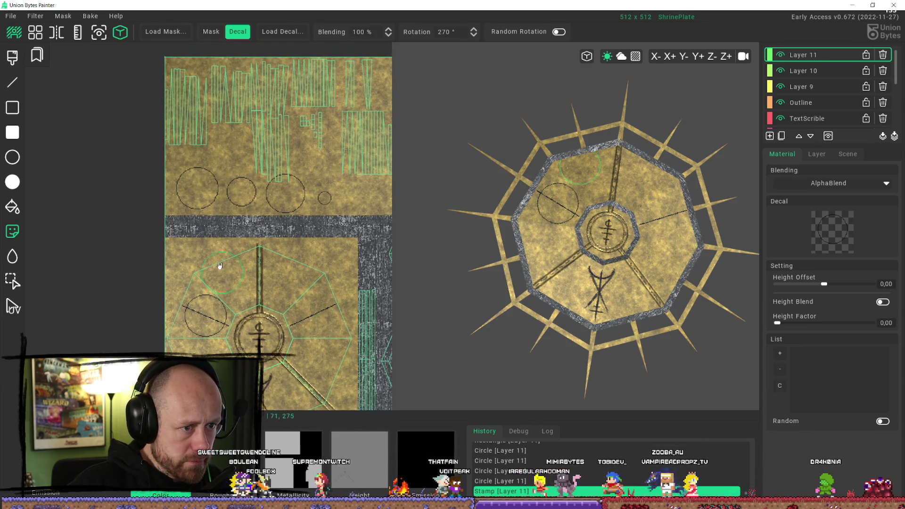
click(13, 282)
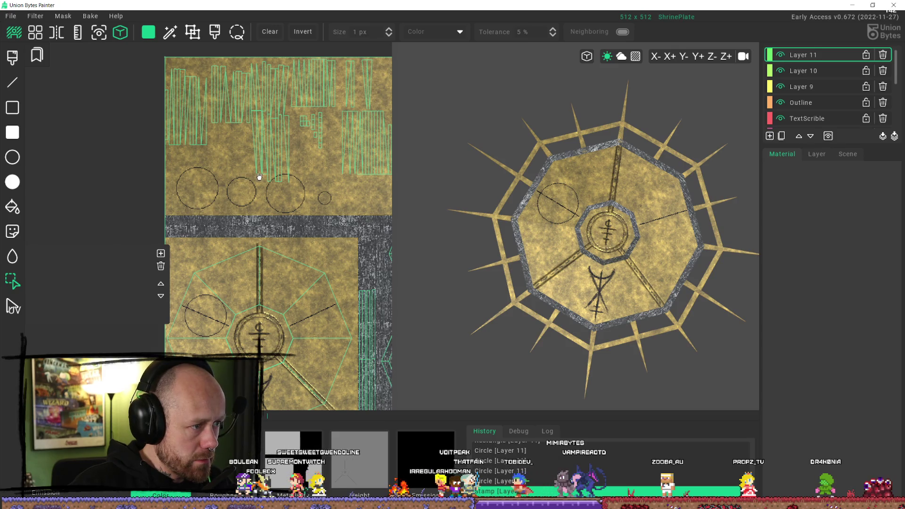
Mask the medium circle and stamp it outward from the centre ring, undoing the extra one.
drag(259, 172, 233, 212)
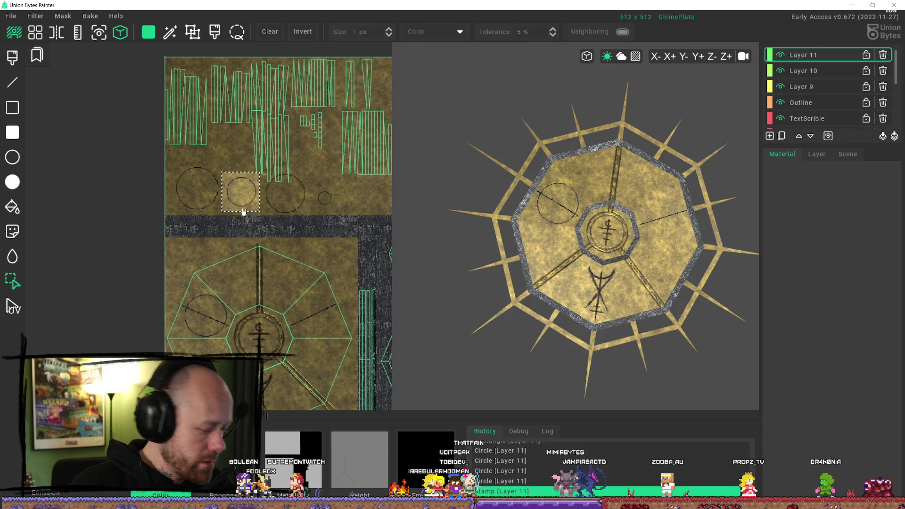
key(d)
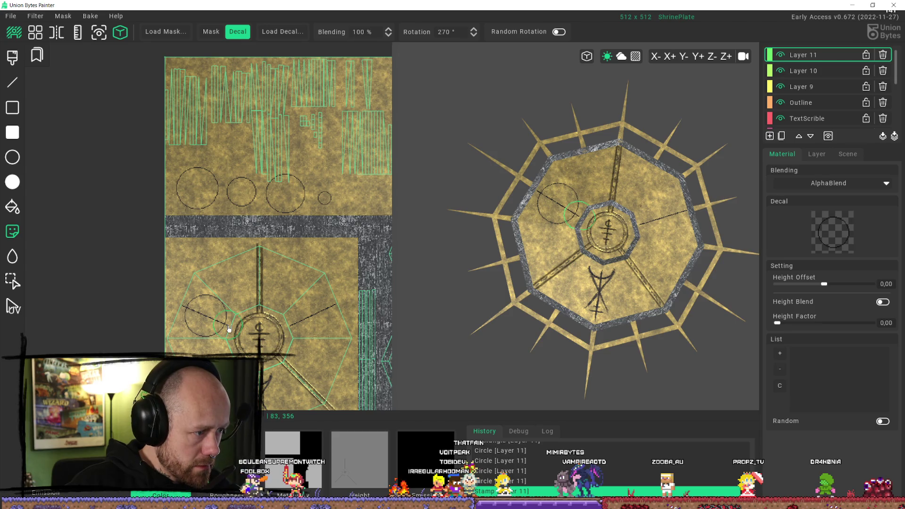
click(229, 328)
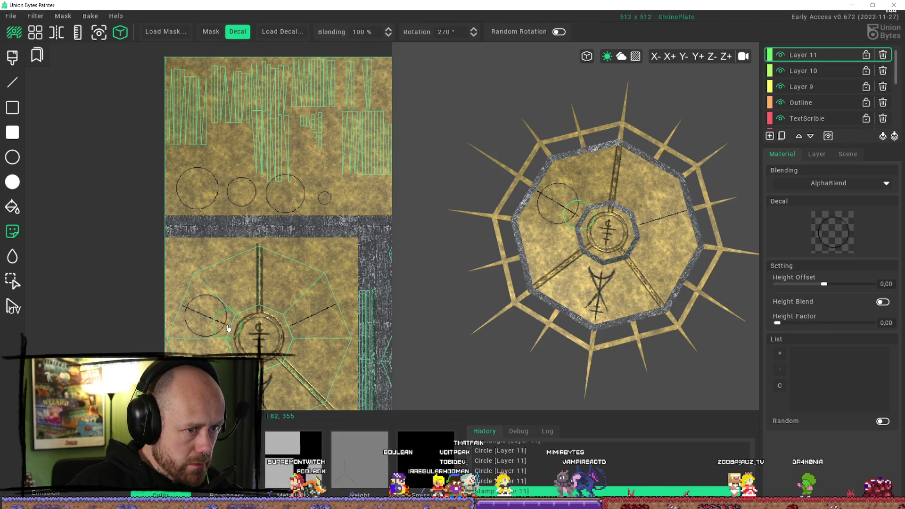
click(185, 309)
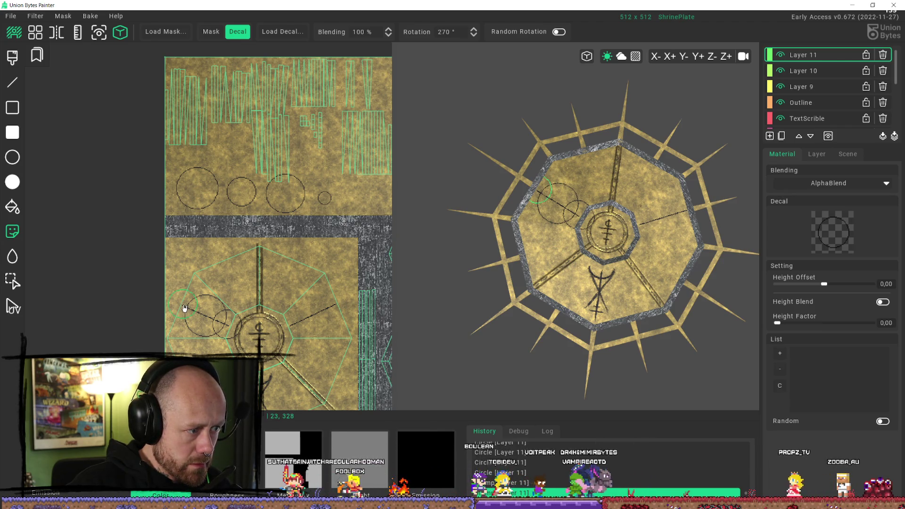
mouse_move(488, 275)
right_down()
mouse_move(596, 358)
mouse_move(521, 233)
right_up()
scroll(547, 265, up, 3)
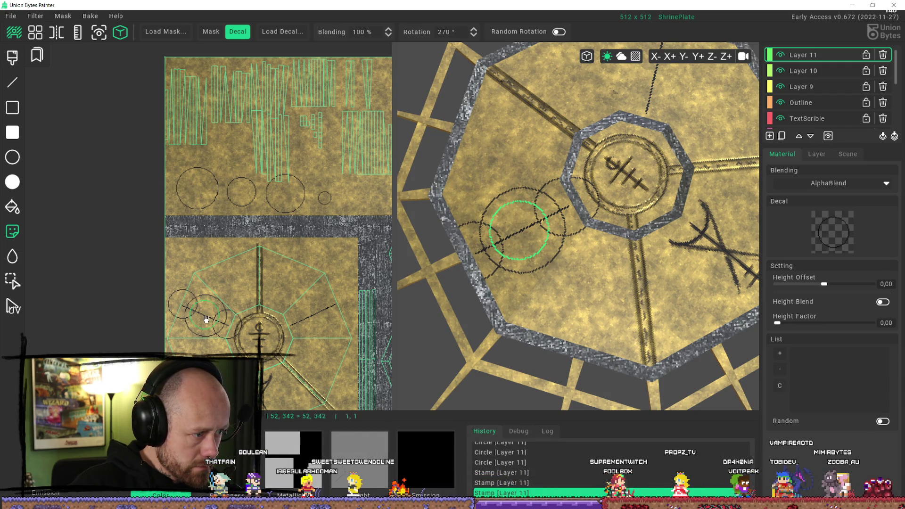
key(ctrl+z)
scroll(250, 318, up, 3)
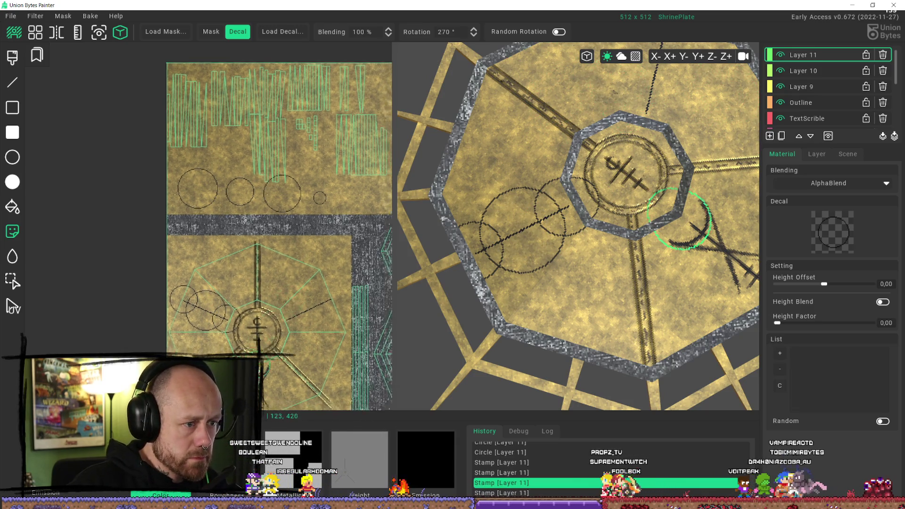
scroll(210, 198, down, 2)
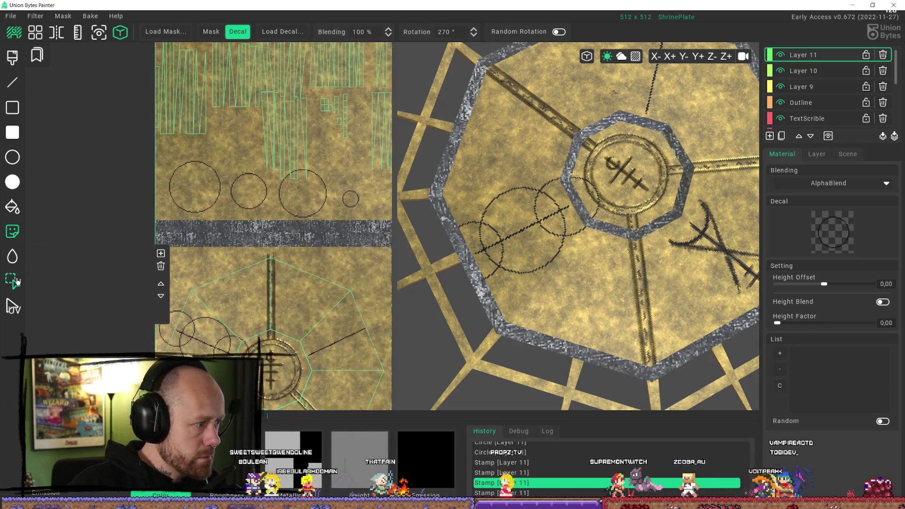
Mask the smallest circle as the decal and set the 3D plate to a top-down view.
key(s)
drag(370, 183, 343, 218)
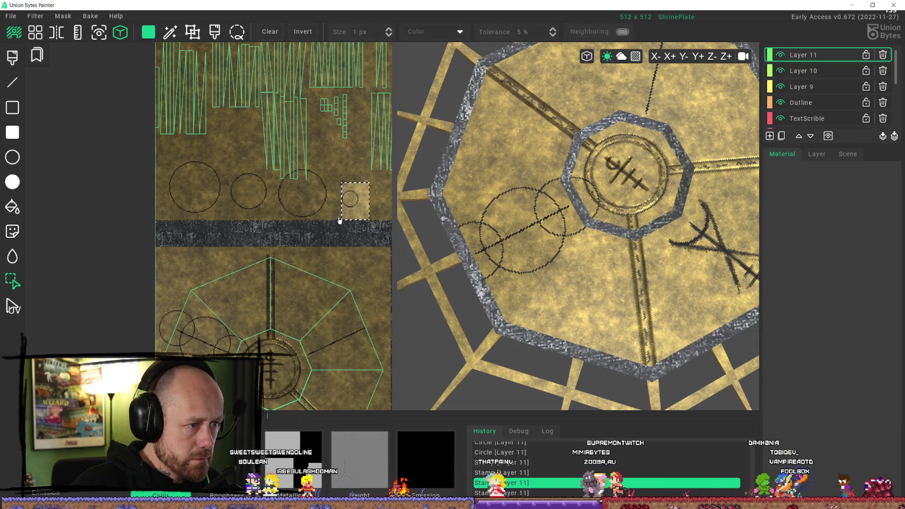
key(d)
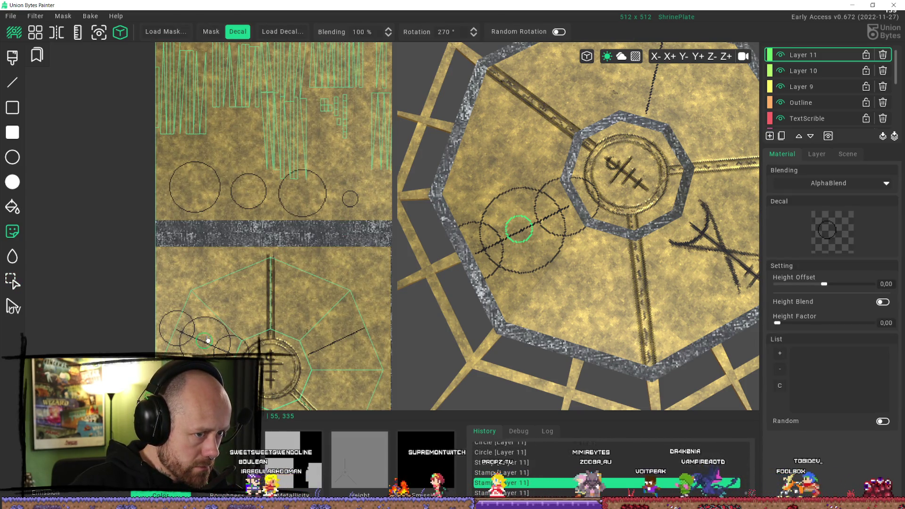
scroll(479, 363, down, 6)
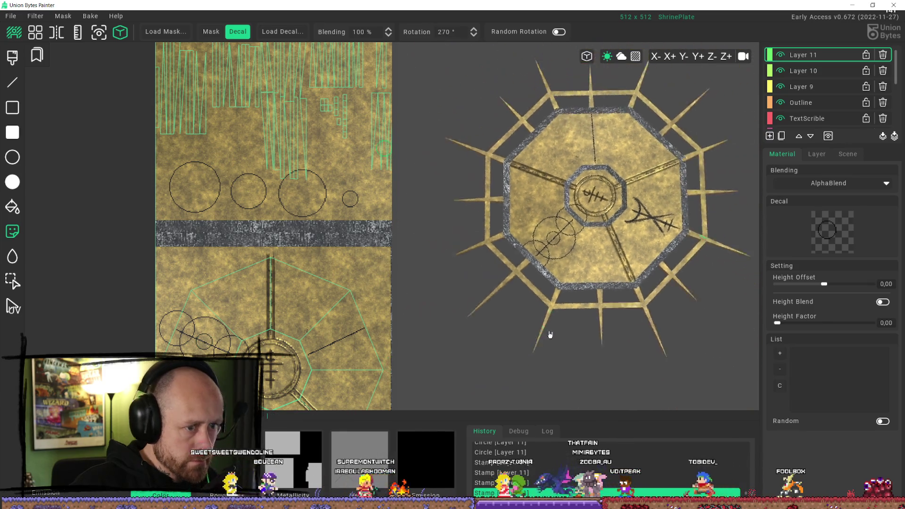
mouse_move(533, 250)
right_down()
mouse_move(491, 269)
mouse_move(502, 325)
mouse_move(521, 290)
mouse_move(433, 265)
mouse_move(414, 281)
right_up()
scroll(504, 222, up, 5)
right_drag(264, 297, 215, 187)
With the 17 px brush, paint dabs on the centre ring's edge, undoing a stray dot.
key(b)
scroll(264, 250, up, 3)
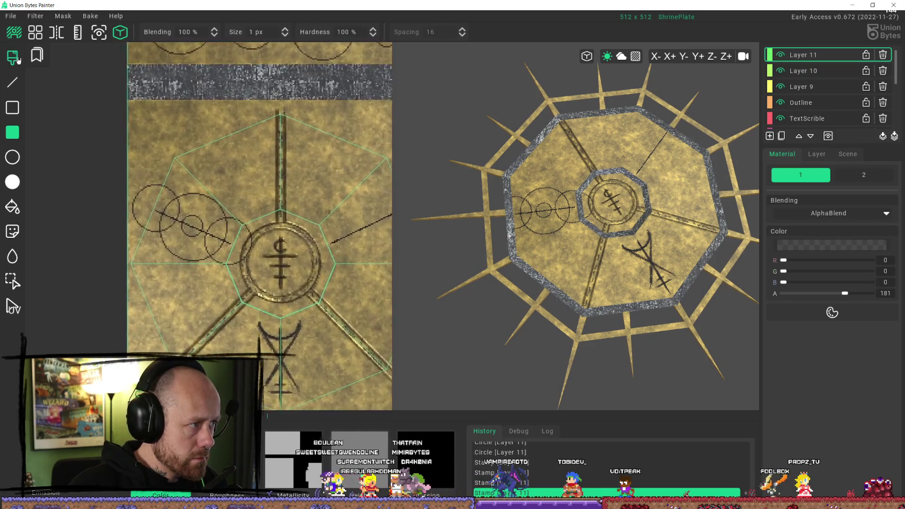
click(262, 243)
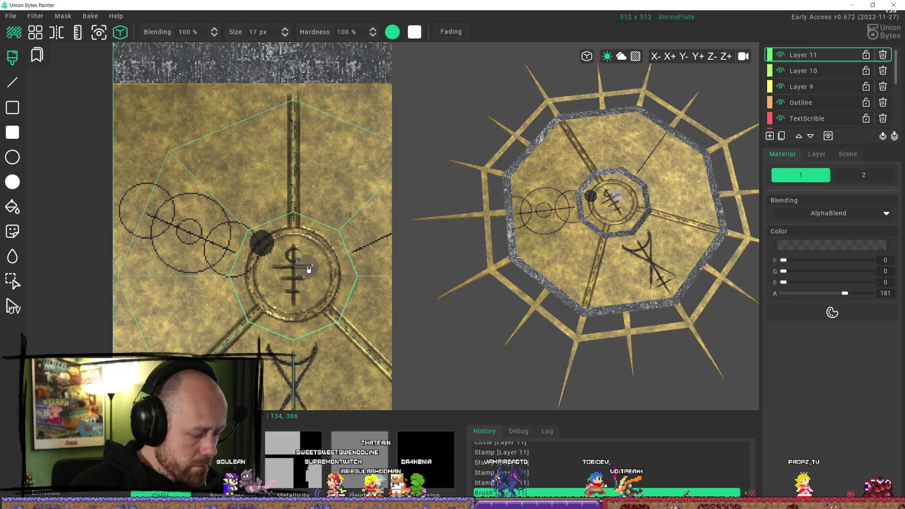
key(ctrl+z)
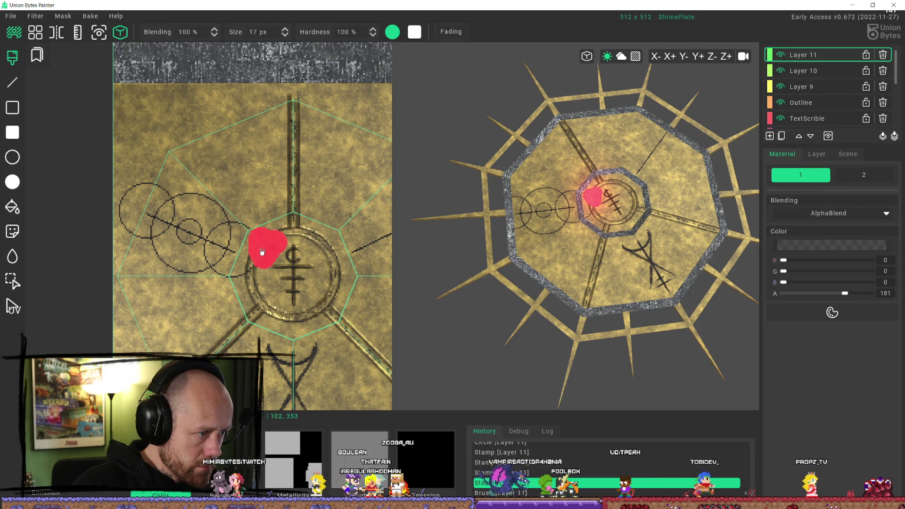
click(246, 281)
click(245, 278)
Orbit the 3D plate to straight top-down and bring the circle glyphs into view.
mouse_move(613, 212)
right_down()
mouse_move(597, 272)
mouse_move(616, 303)
mouse_move(621, 284)
mouse_move(550, 194)
mouse_move(514, 198)
right_up()
mouse_move(566, 221)
right_down()
mouse_move(593, 214)
mouse_move(663, 321)
mouse_move(682, 313)
right_up()
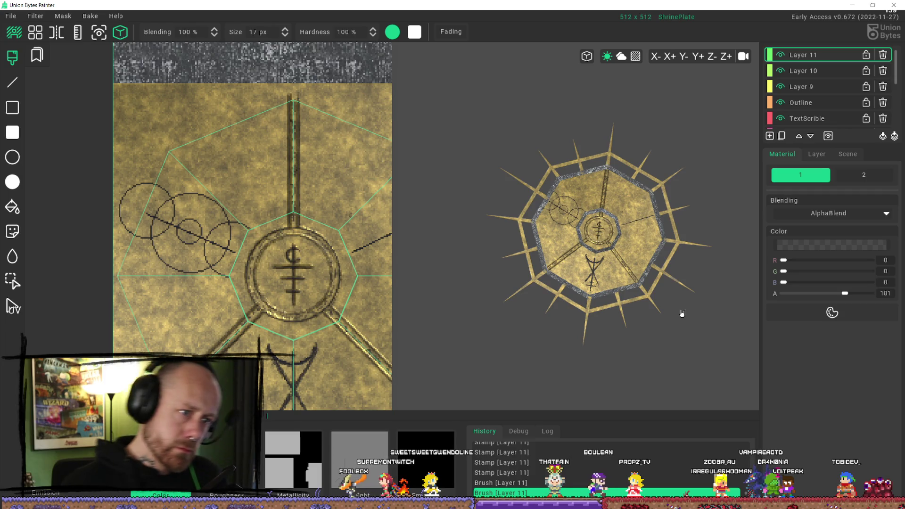
scroll(674, 307, up, 3)
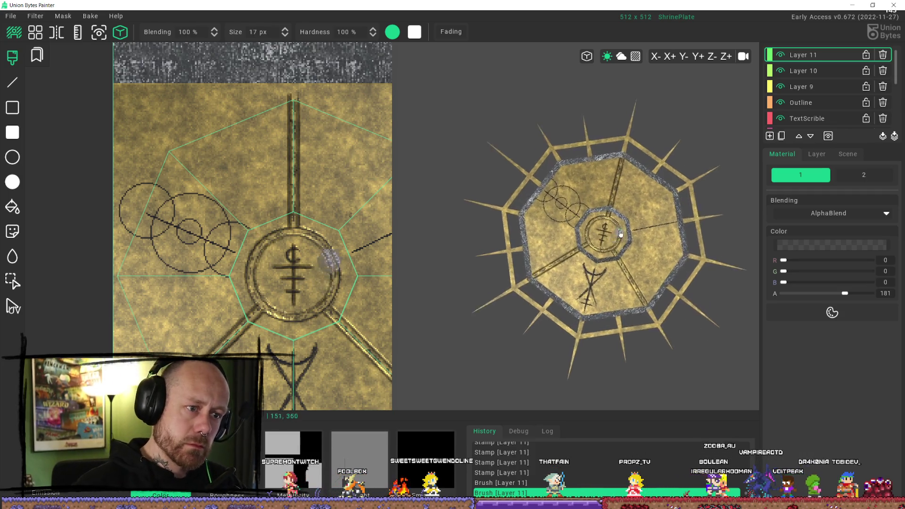
mouse_move(674, 307)
right_down()
mouse_move(619, 234)
mouse_move(584, 283)
mouse_move(600, 289)
right_up()
scroll(619, 234, up, 2)
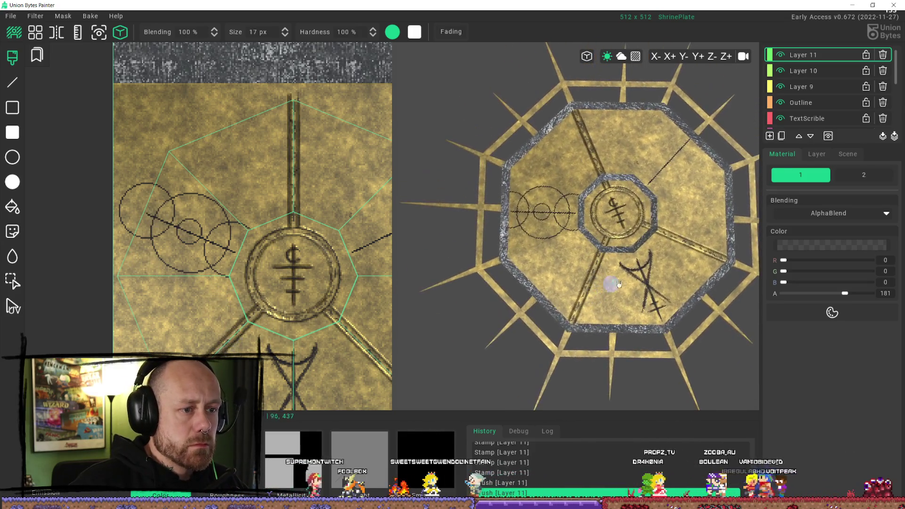
right_drag(672, 253, 669, 264)
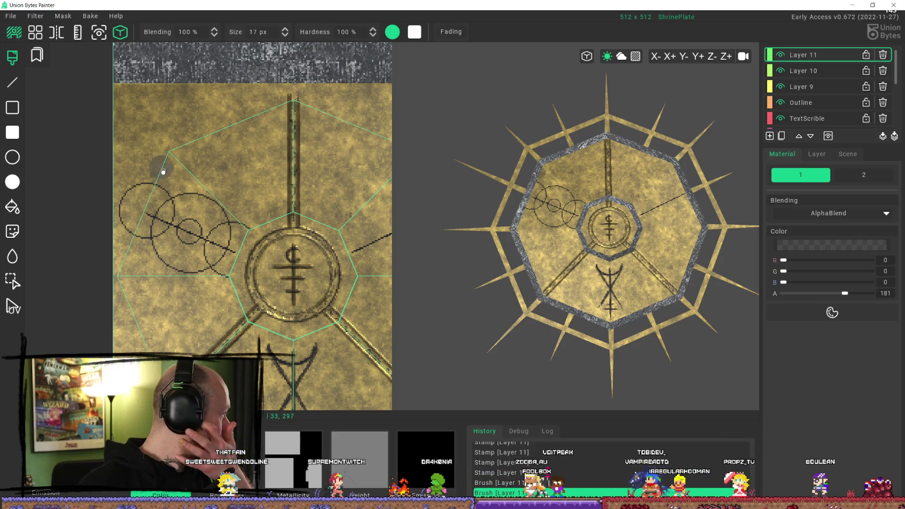
scroll(227, 214, down, 2)
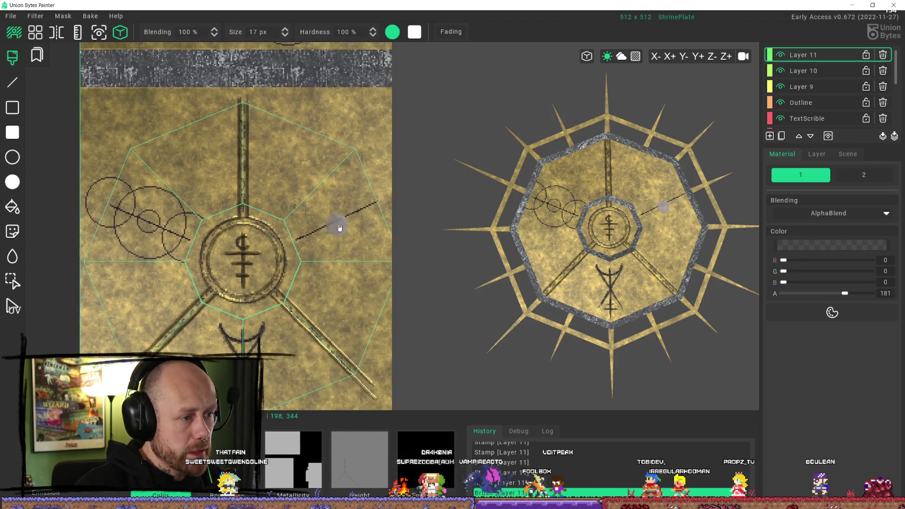
scroll(212, 115, down, 2)
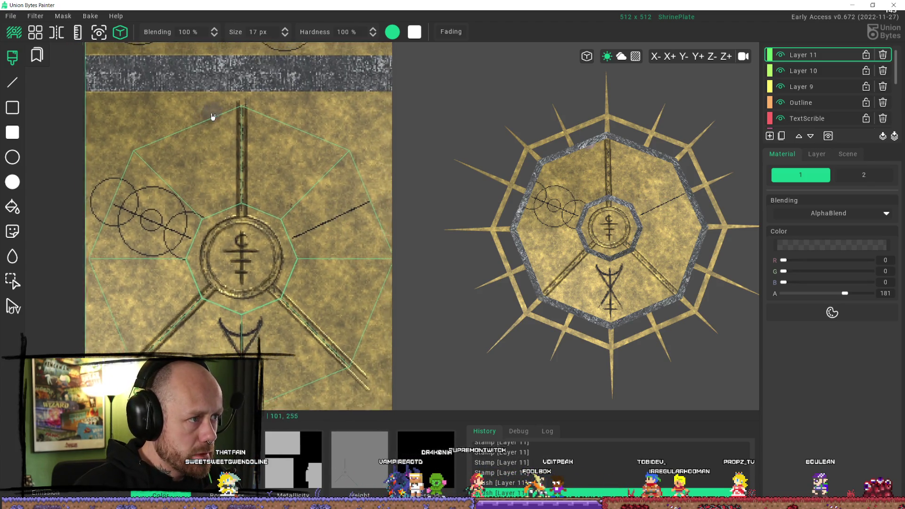
middle_drag(212, 115, 222, 262)
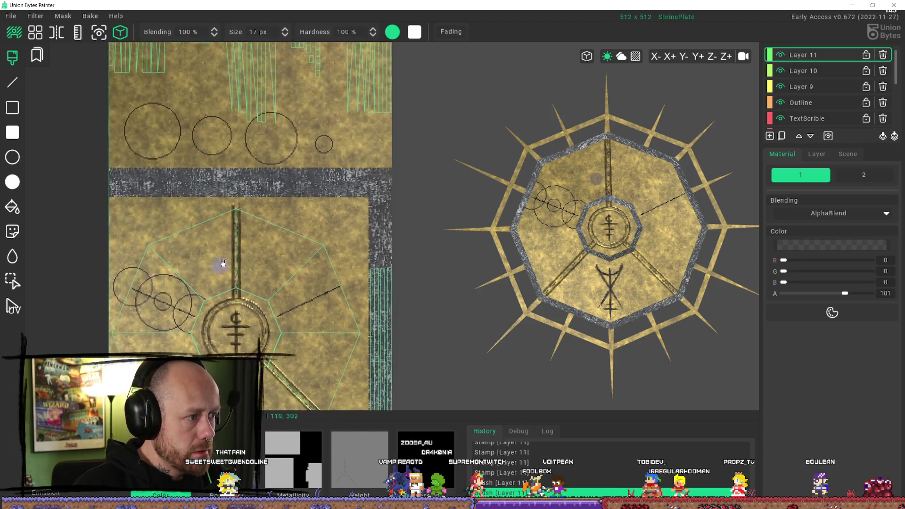
Select the large top-row circle glyph and stamp it onto the right radial line.
click(12, 280)
drag(112, 86, 188, 175)
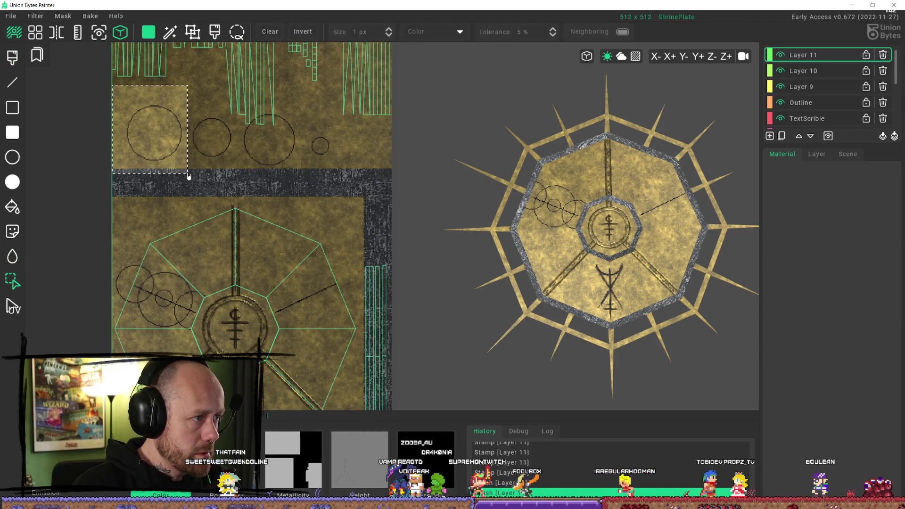
key(d)
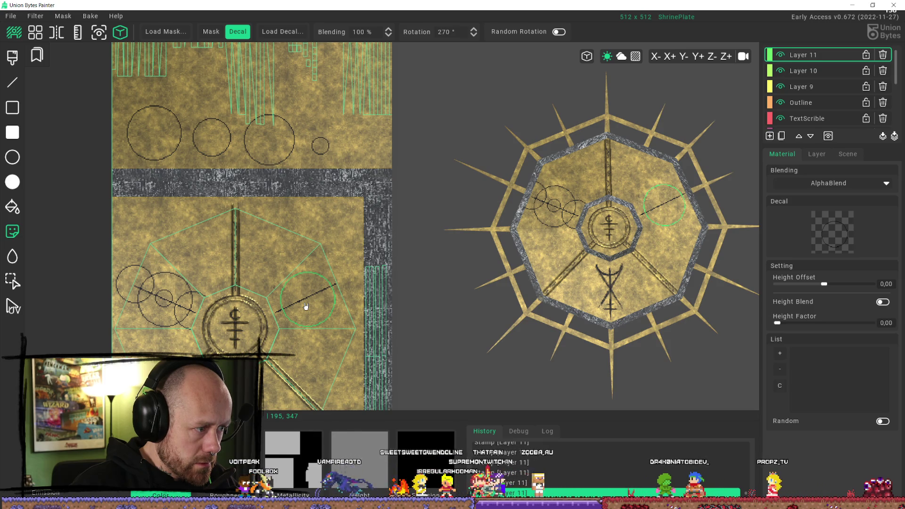
click(306, 307)
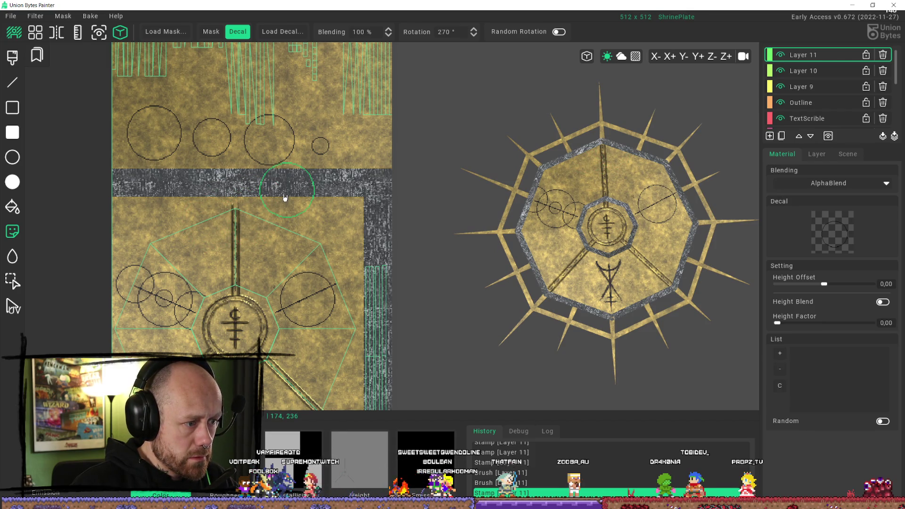
Stamp two medium circles along the right line, undoing a misplaced one.
click(19, 278)
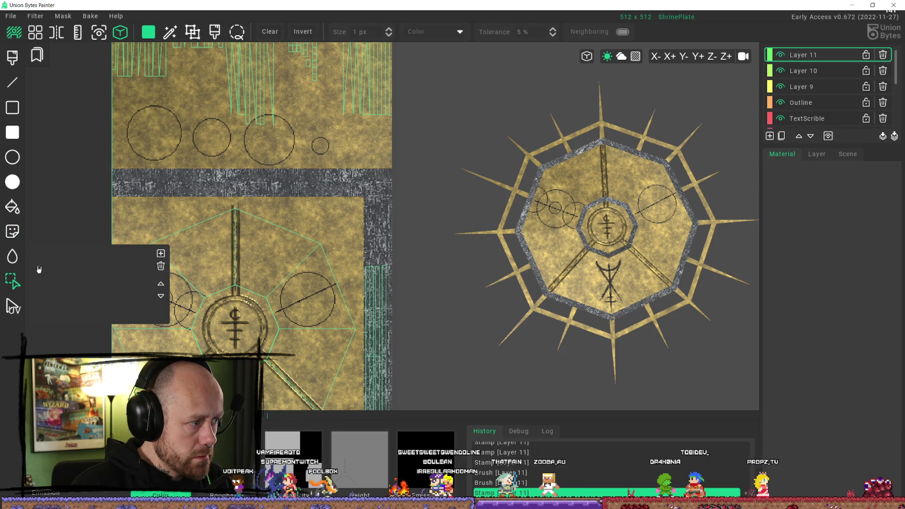
drag(241, 109, 200, 162)
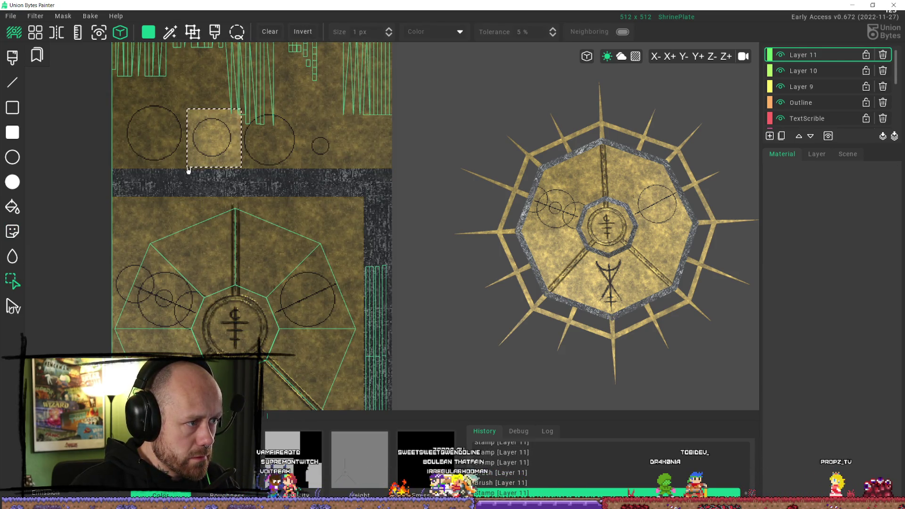
key(d)
scroll(281, 315, up, 5)
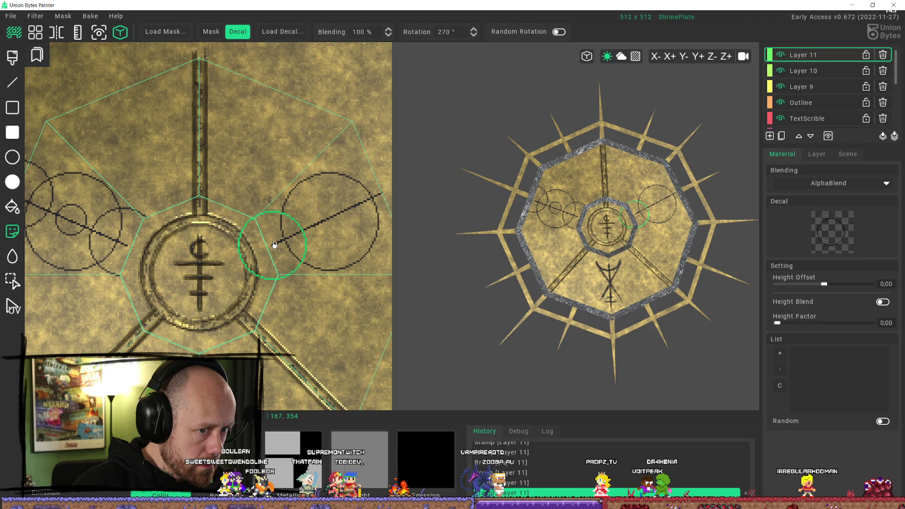
click(274, 245)
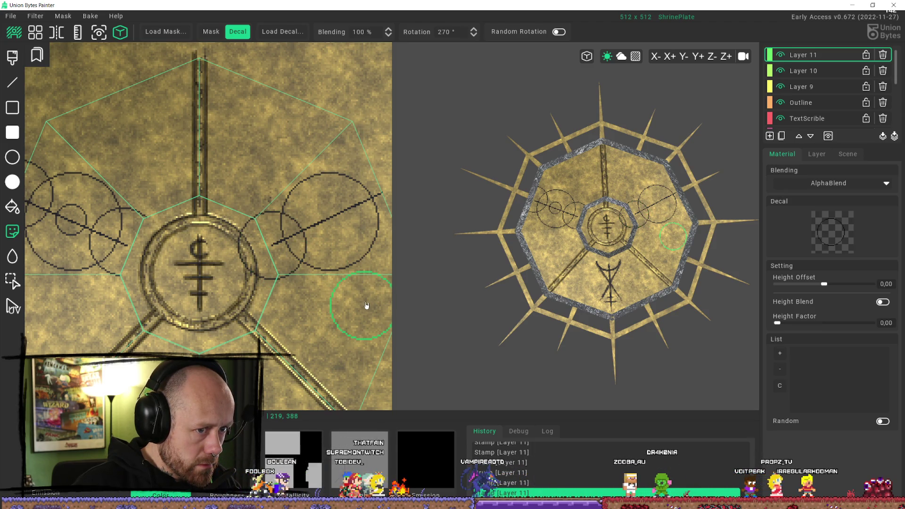
key(ctrl+z)
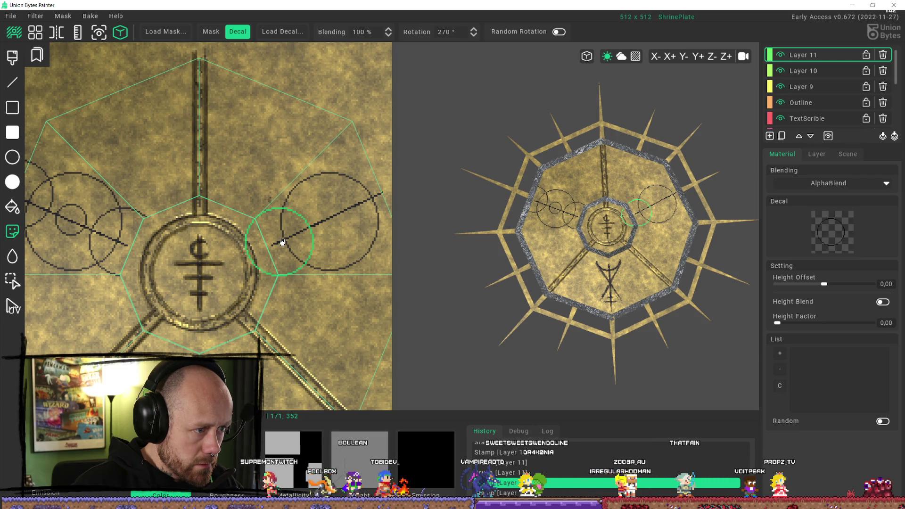
click(282, 242)
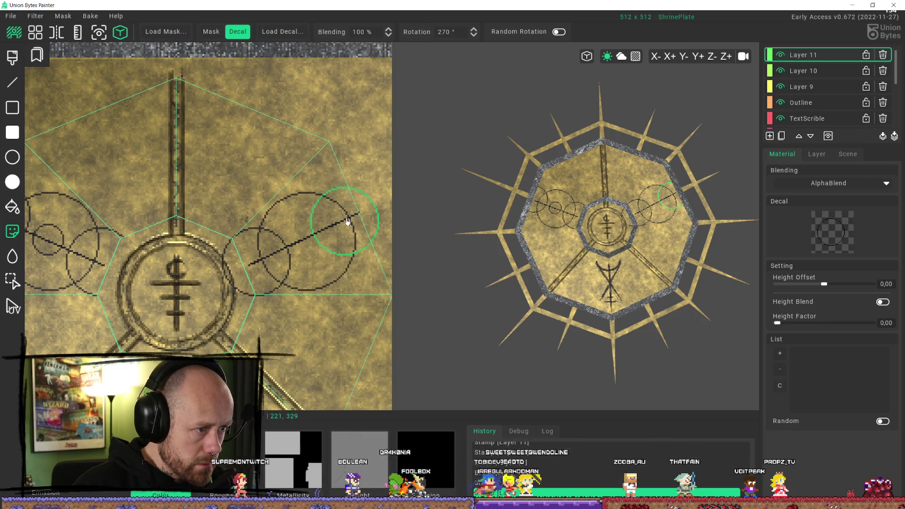
scroll(347, 222, down, 3)
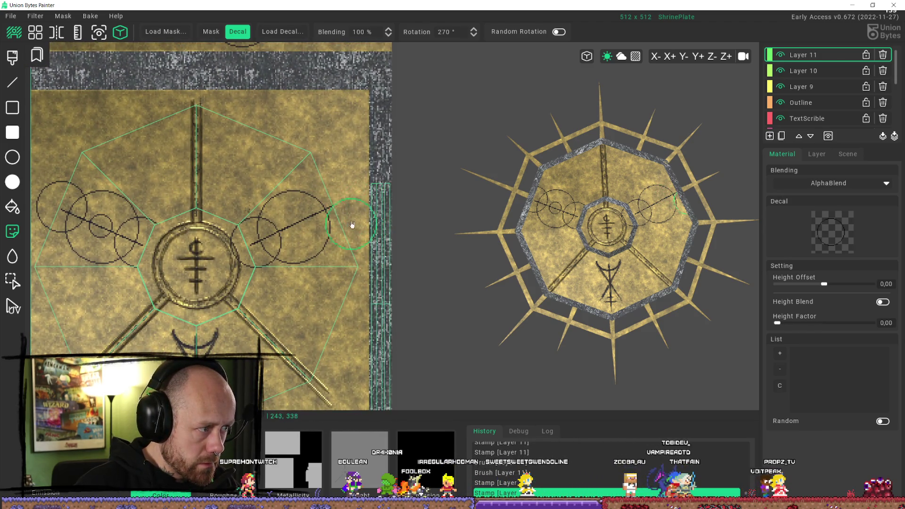
click(329, 209)
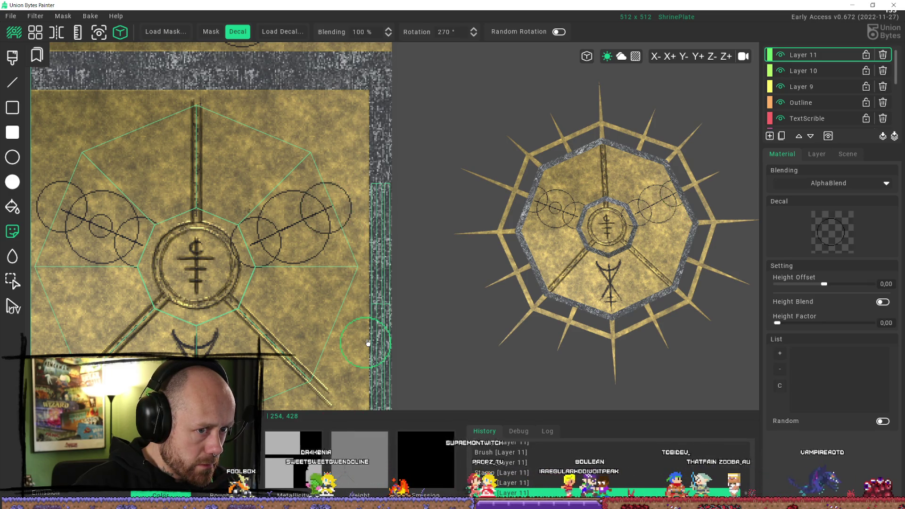
middle_drag(249, 221, 251, 273)
scroll(254, 273, down, 2)
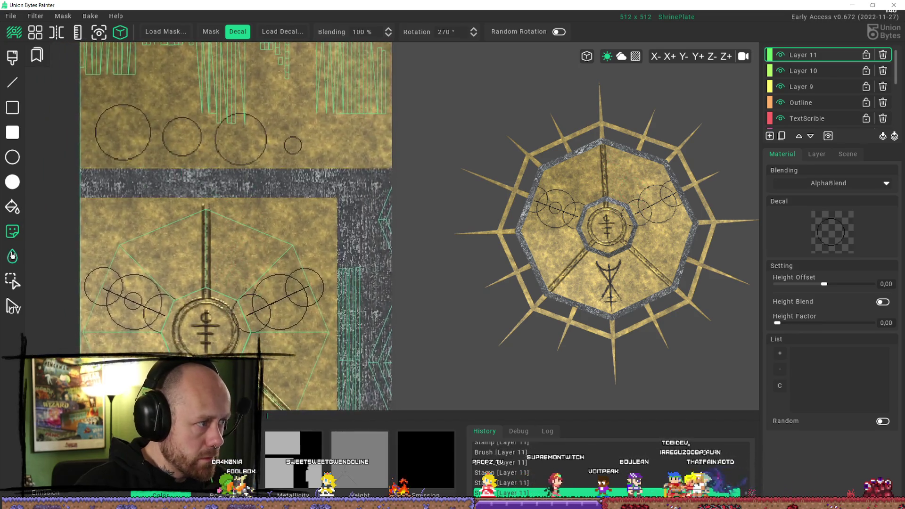
click(13, 281)
Box-select the smallest top-row circle glyph and copy it as the stamp shape.
drag(315, 130, 278, 157)
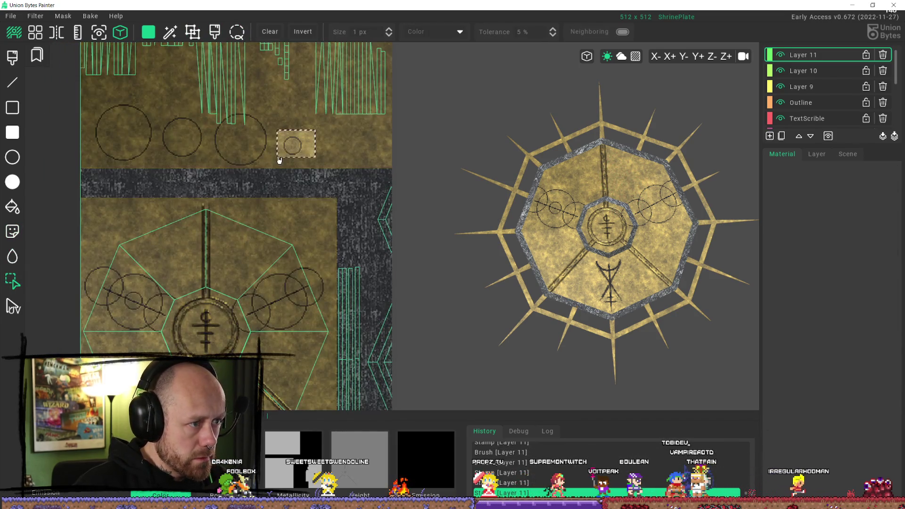
key(ctrl+c)
scroll(206, 291, up, 6)
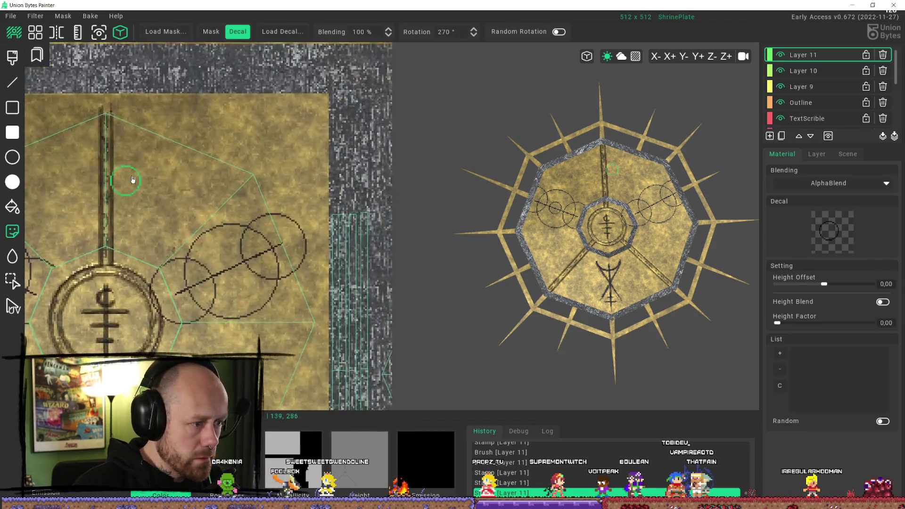
scroll(207, 290, up, 1)
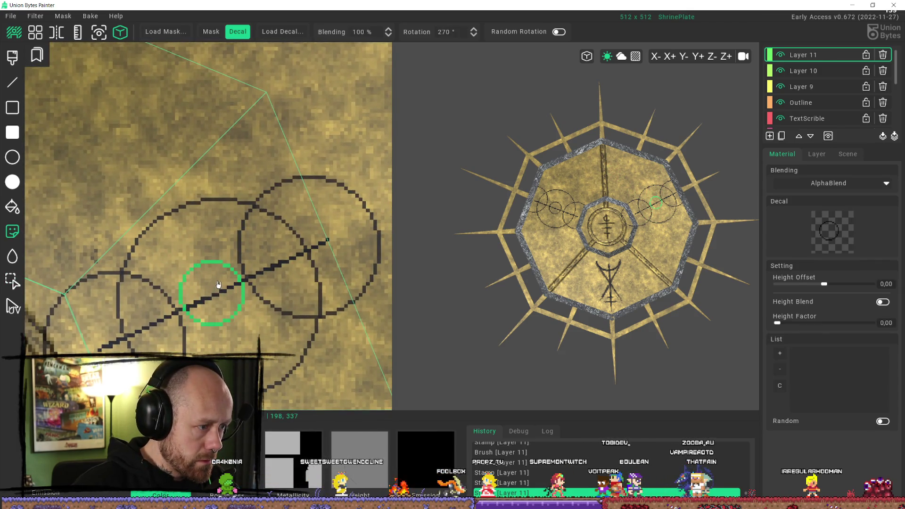
scroll(218, 282, down, 6)
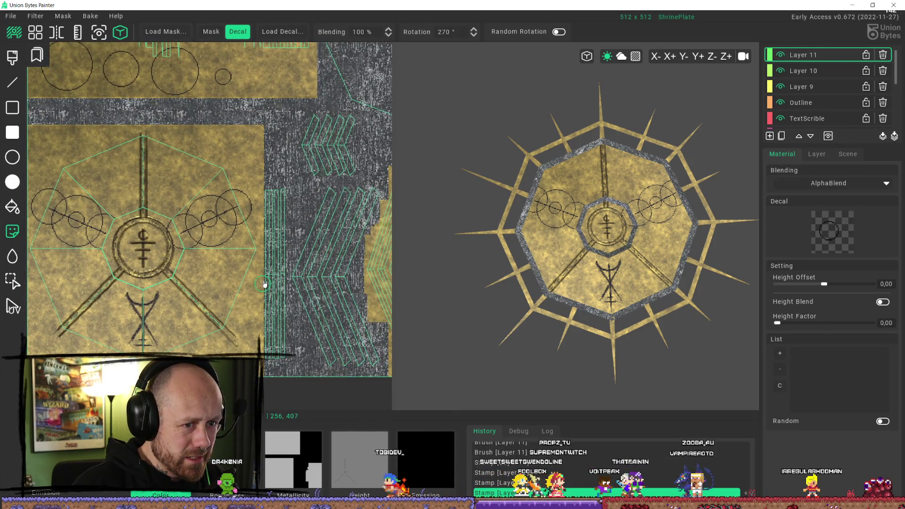
scroll(264, 284, down, 2)
scroll(254, 271, up, 3)
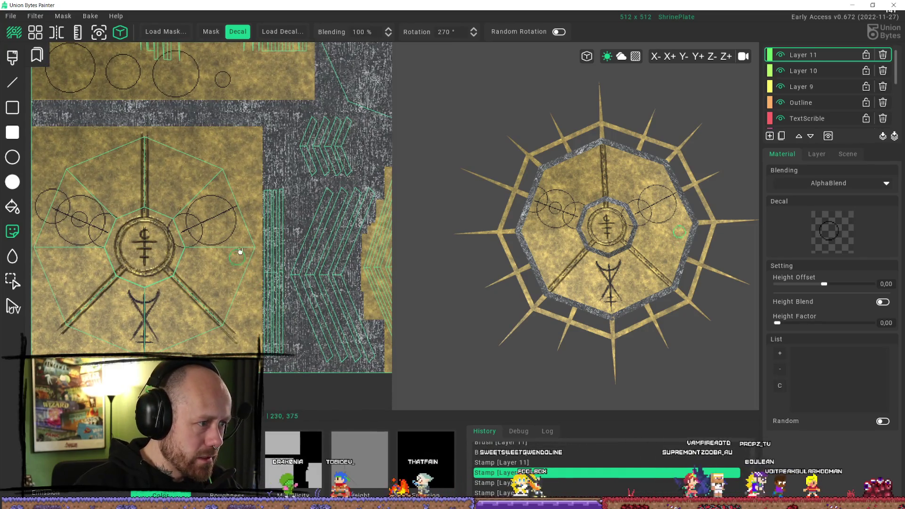
scroll(233, 249, up, 5)
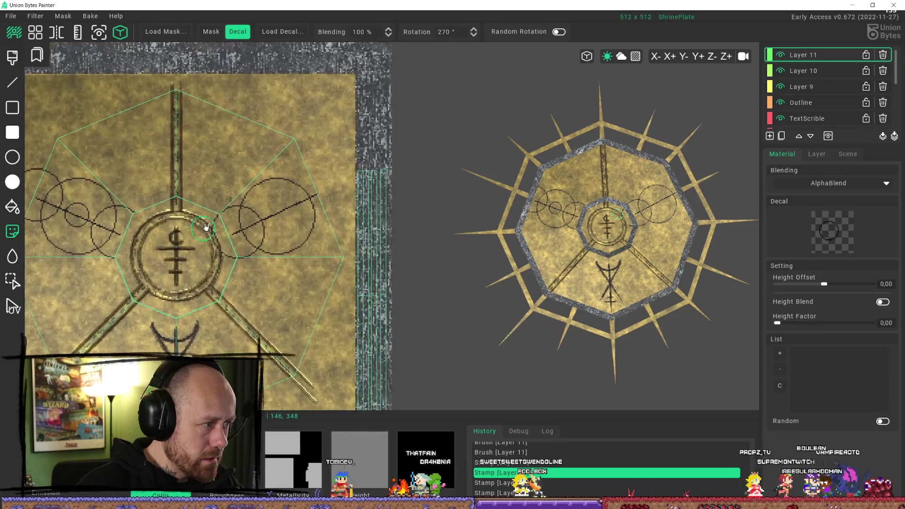
Paint a brush dab beside the centre seal and orbit the 3D plate.
key(b)
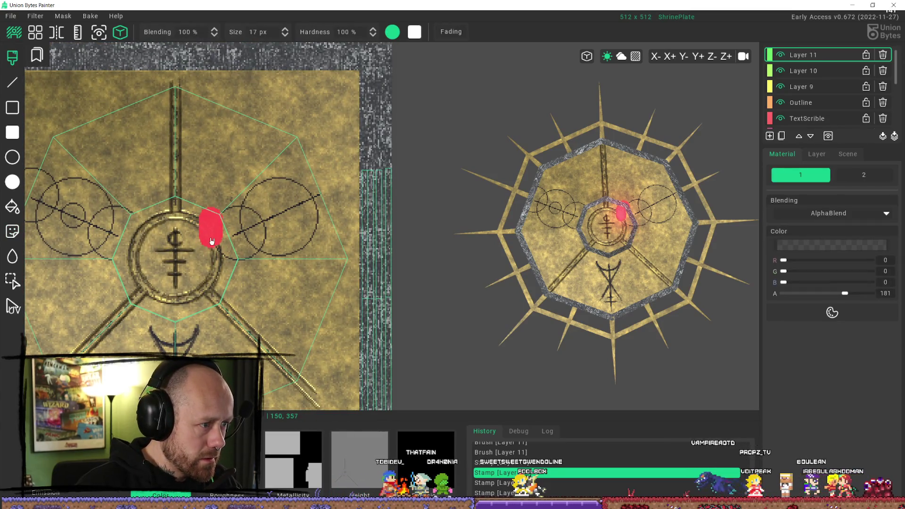
drag(225, 262, 229, 267)
scroll(260, 314, down, 4)
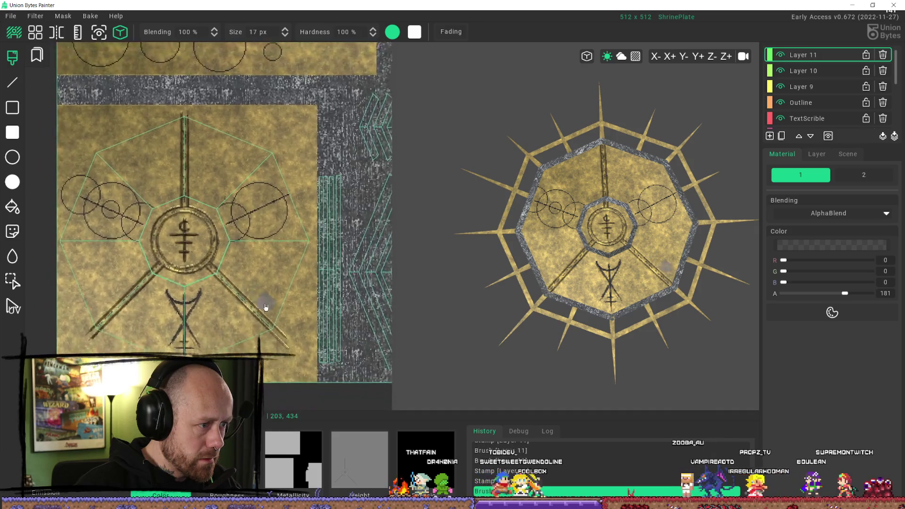
scroll(654, 313, up, 5)
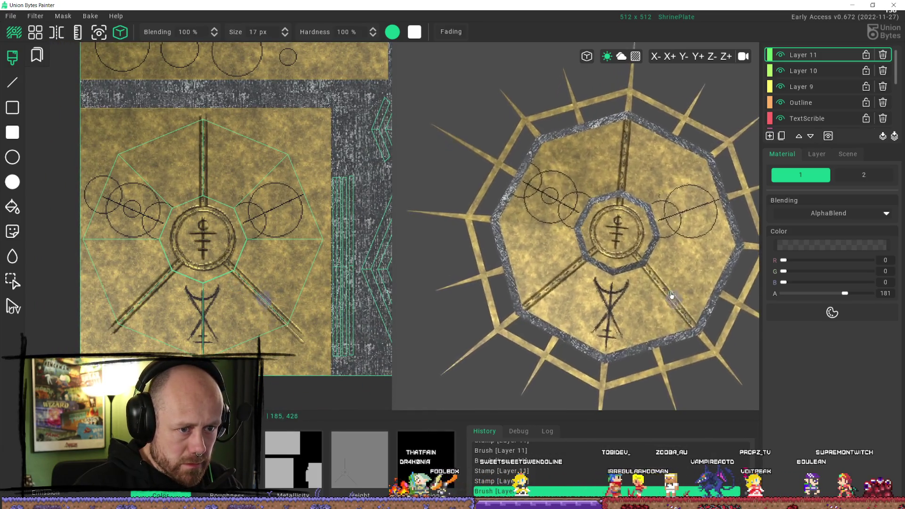
right_drag(654, 314, 663, 333)
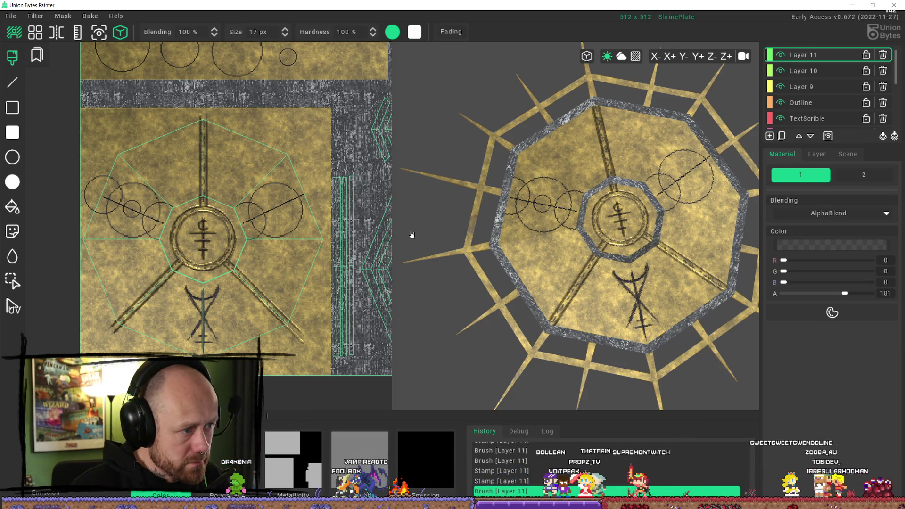
scroll(273, 227, up, 2)
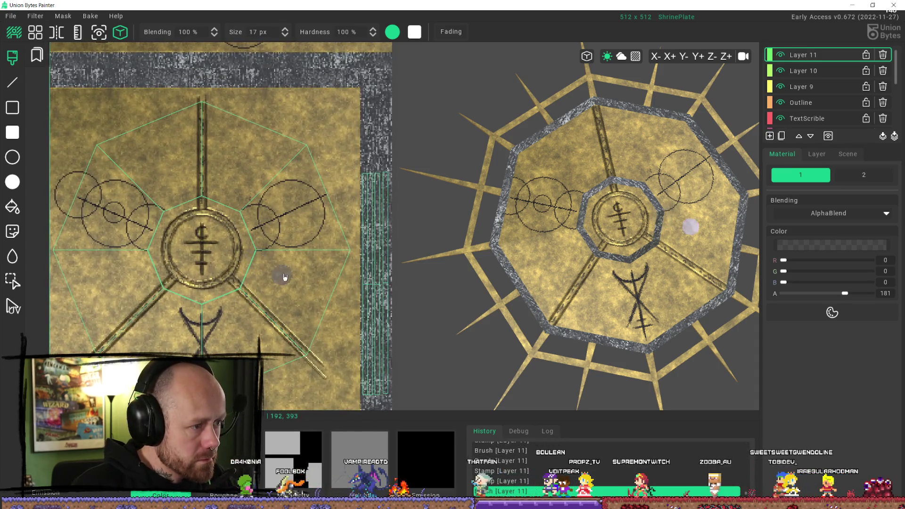
Undo the brush dab and last stamp, then return to decal stamping.
key(ctrl+z)
key(ctrl+z)
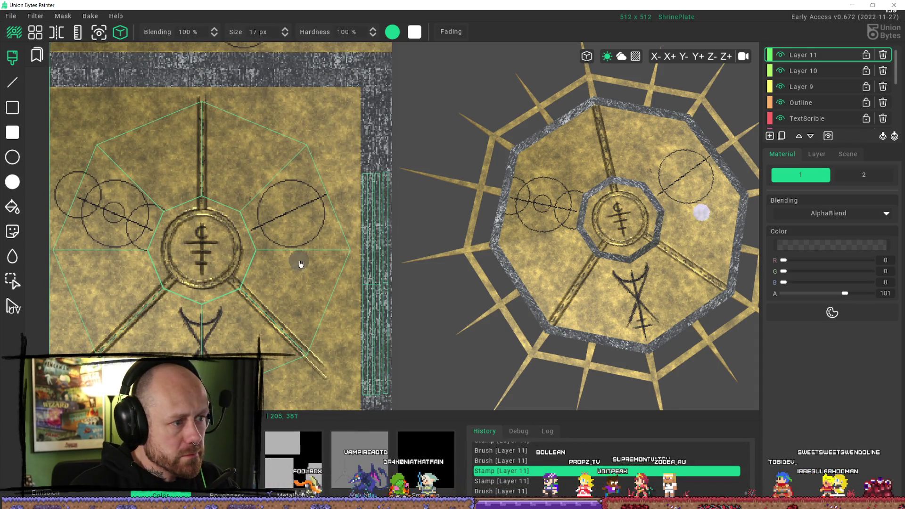
scroll(300, 264, down, 4)
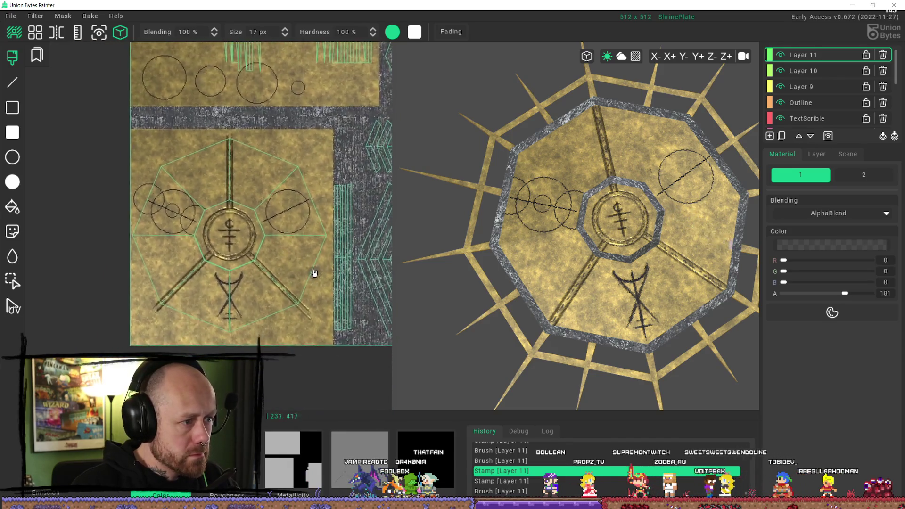
scroll(314, 274, up, 2)
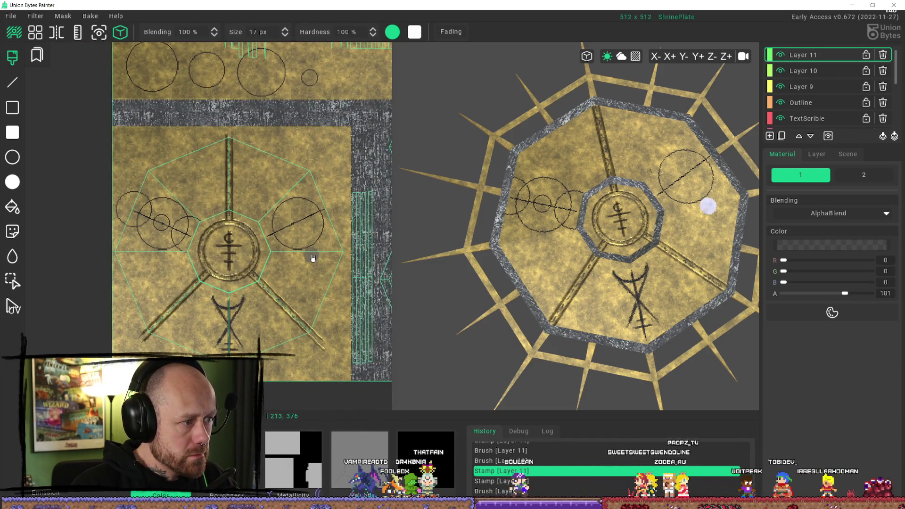
scroll(277, 172, down, 1)
mouse_move(277, 171)
middle_down()
mouse_move(283, 208)
mouse_move(272, 200)
middle_up()
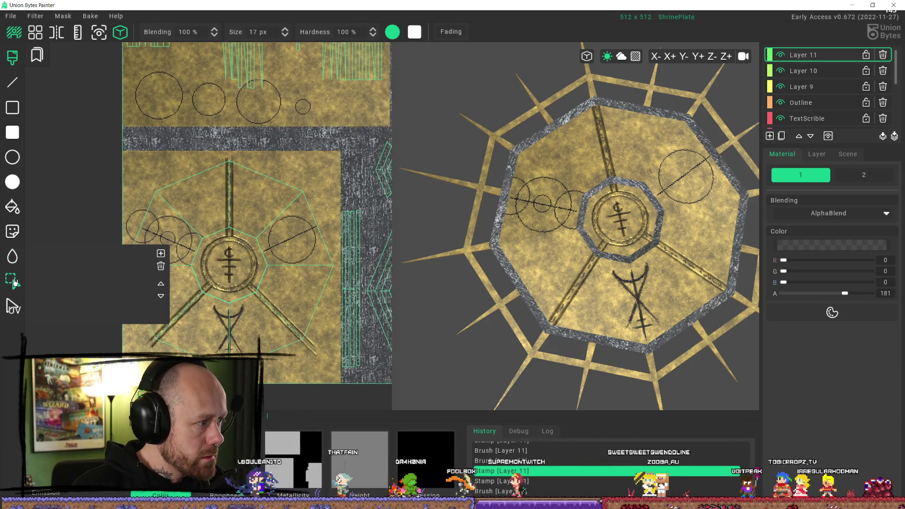
click(12, 231)
Select a top-row circle glyph and stamp another circle on the right side line.
scroll(212, 198, up, 3)
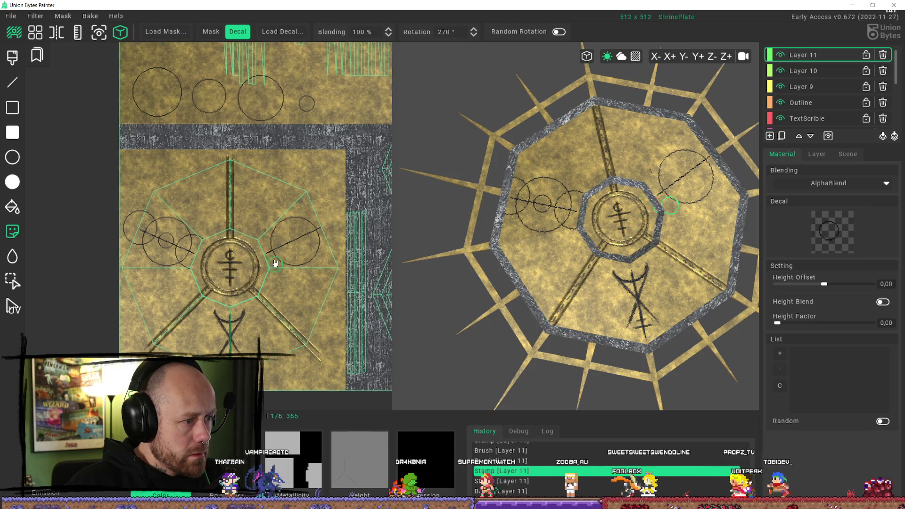
click(17, 282)
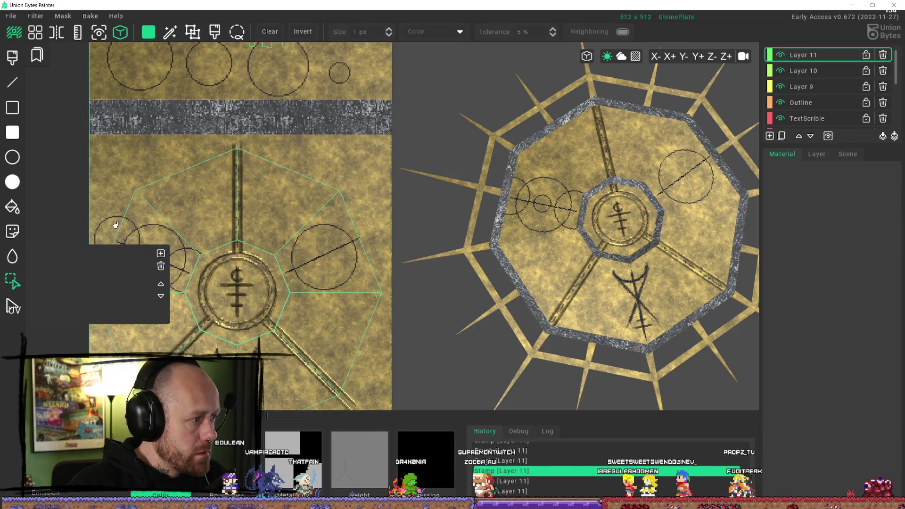
middle_drag(205, 84, 205, 145)
mouse_move(180, 91)
mouse_down()
mouse_move(198, 150)
mouse_move(230, 163)
mouse_up()
click(13, 231)
mouse_move(363, 307)
middle_down()
mouse_move(324, 290)
mouse_move(309, 244)
middle_up()
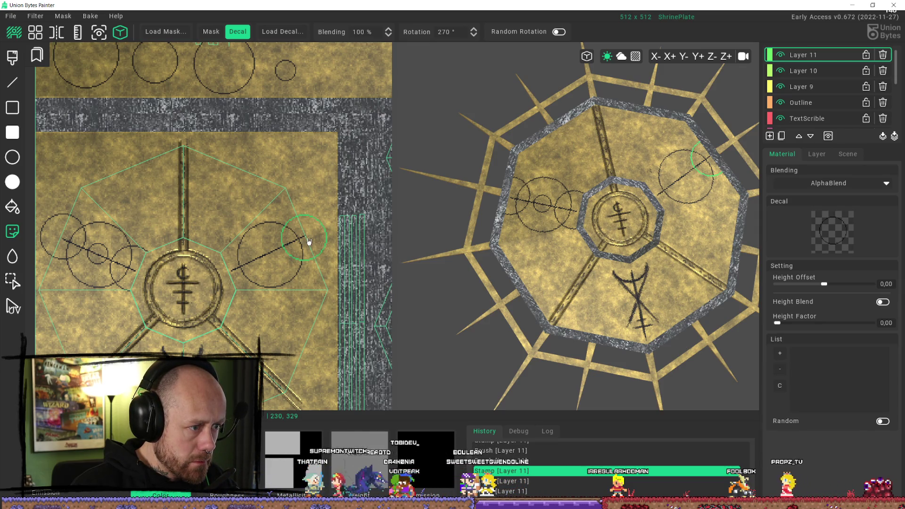
click(308, 241)
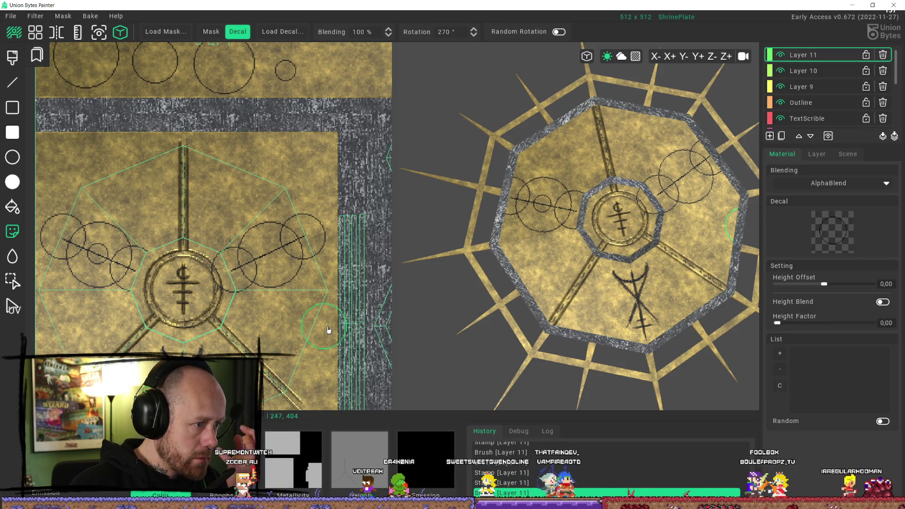
middle_drag(272, 262, 260, 244)
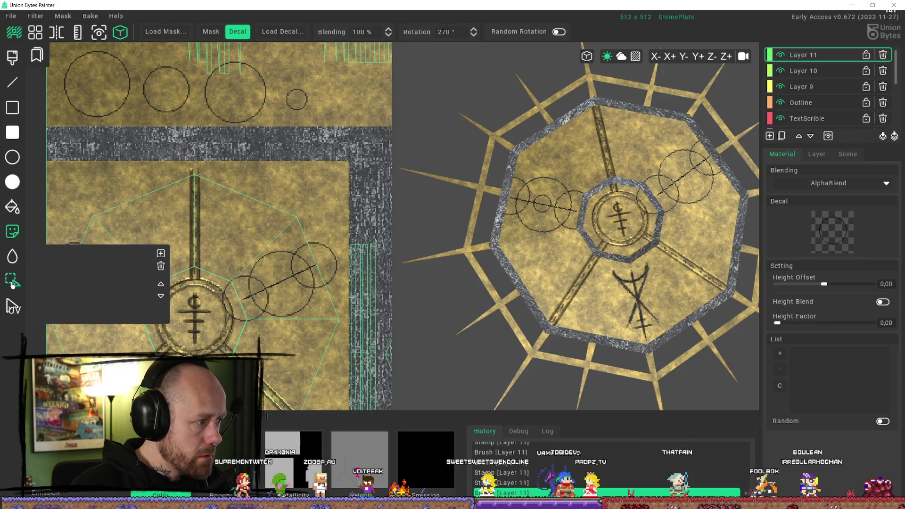
Select the small circle as the decal shape, then switch to the brush.
key(s)
drag(321, 82, 276, 128)
key(d)
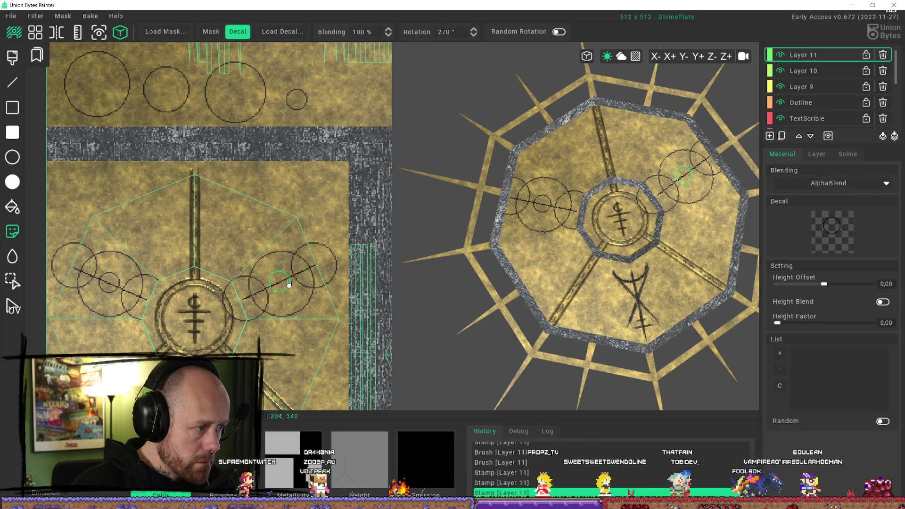
scroll(360, 330, down, 4)
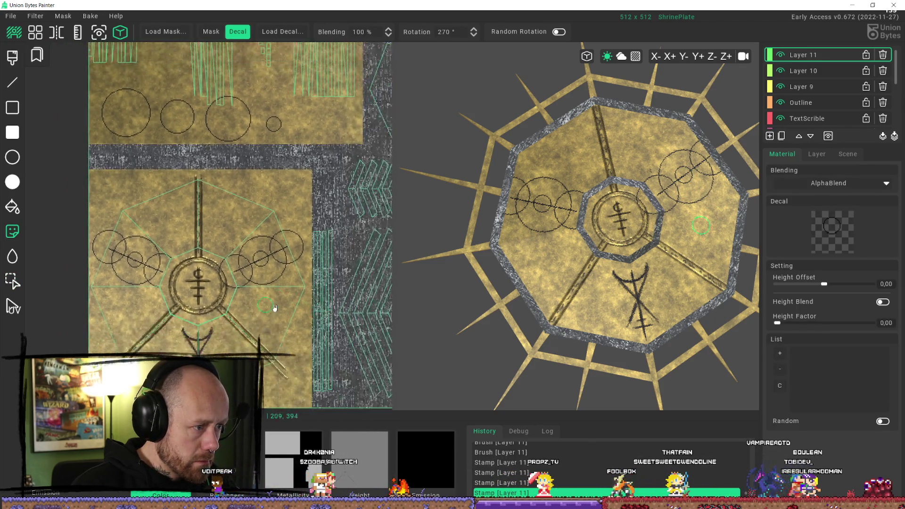
scroll(624, 276, up, 5)
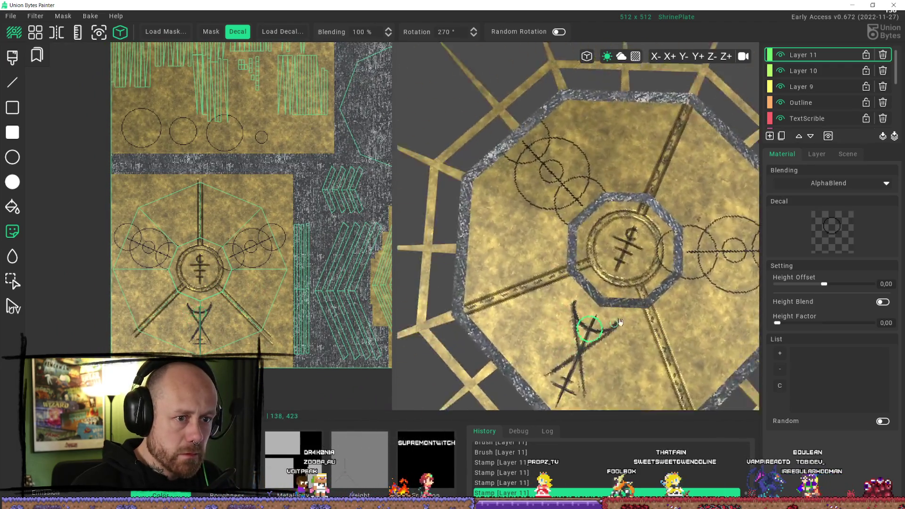
scroll(657, 323, up, 3)
scroll(333, 282, up, 3)
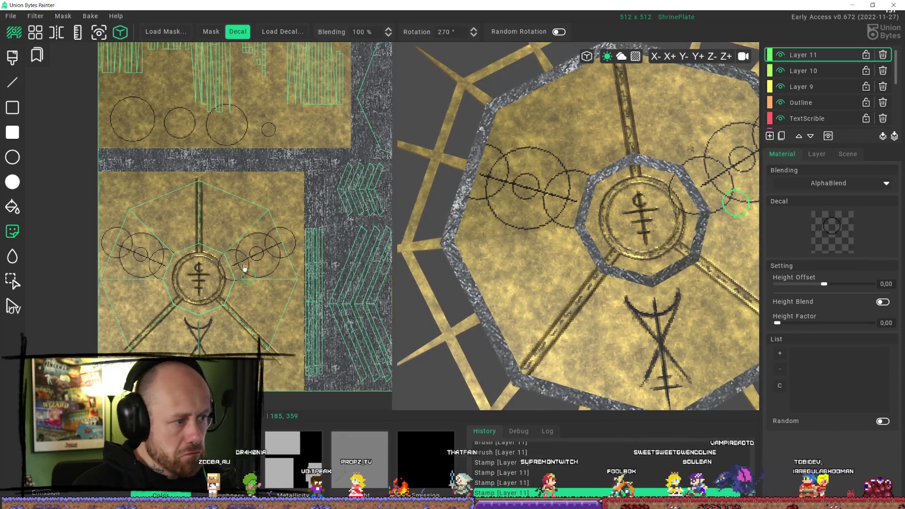
click(13, 56)
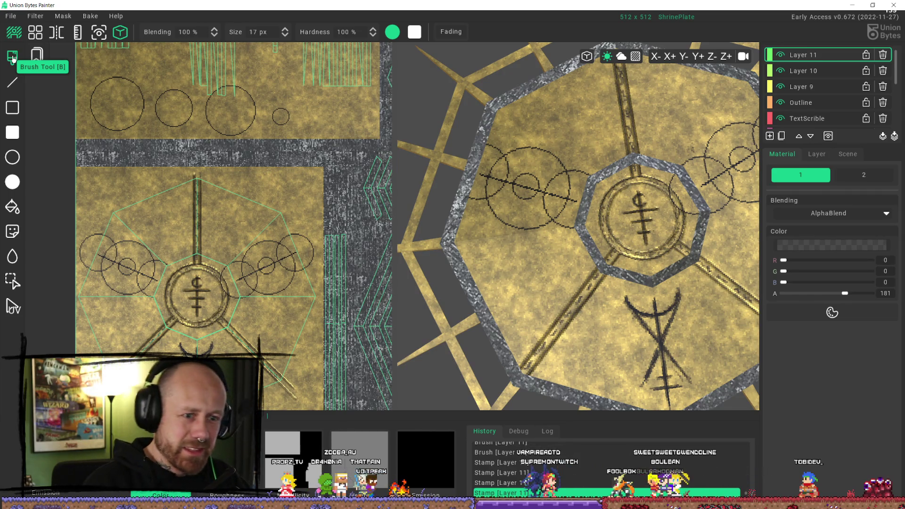
Paint brush strokes on Layer 11 and recentre the texture on the central ring.
mouse_move(227, 303)
mouse_down()
mouse_move(212, 276)
mouse_move(241, 328)
mouse_up()
scroll(250, 264, up, 4)
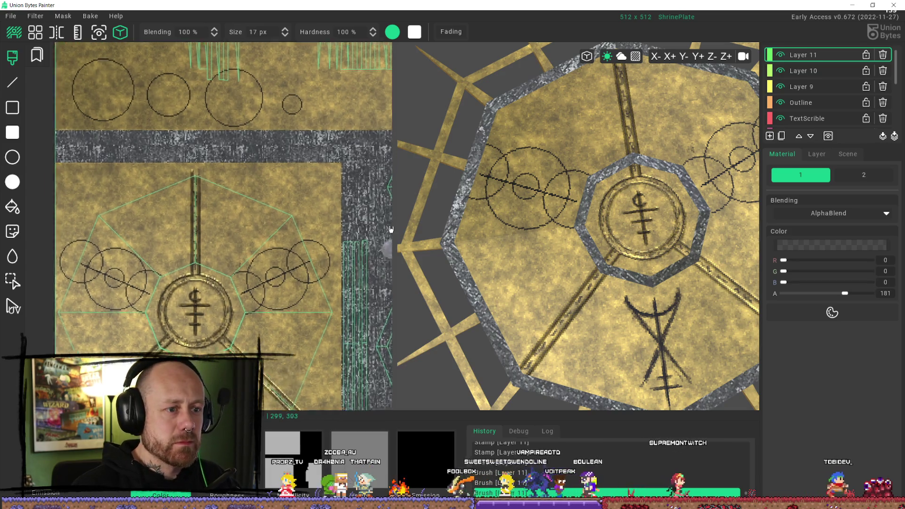
scroll(252, 239, up, 2)
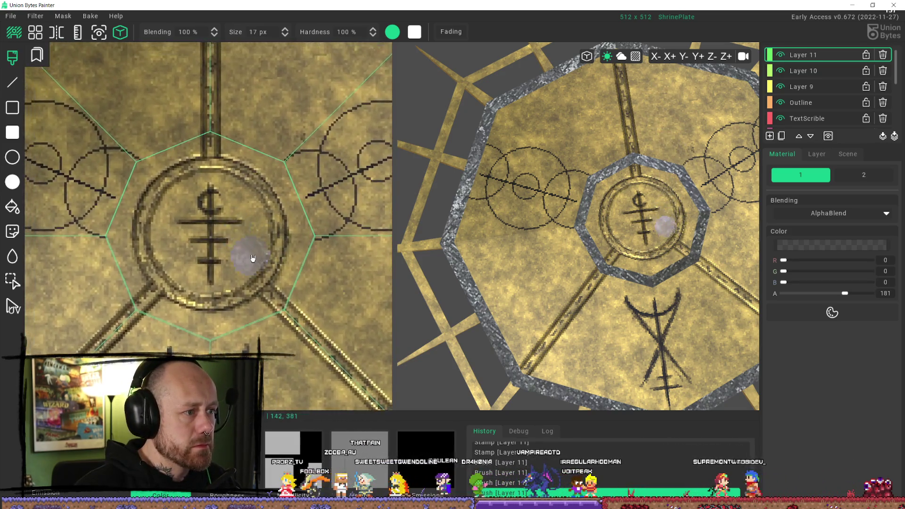
scroll(239, 253, down, 1)
mouse_move(59, 259)
middle_down()
mouse_move(61, 293)
mouse_move(273, 303)
mouse_move(81, 323)
mouse_move(200, 325)
middle_up()
scroll(208, 302, down, 2)
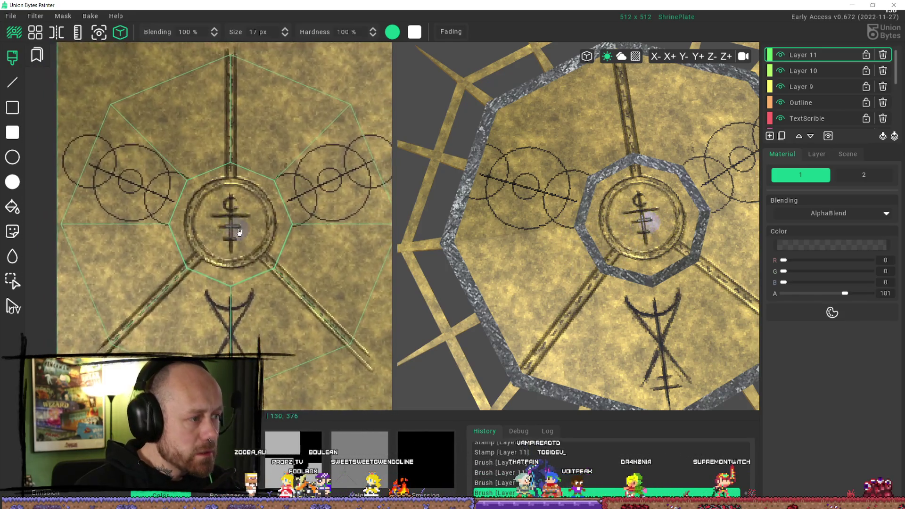
scroll(630, 257, down, 1)
scroll(630, 257, down, 3)
Paint out the left and right circle chains, redoing one stroke.
mouse_move(630, 257)
right_down()
mouse_move(639, 249)
mouse_move(666, 316)
mouse_move(710, 302)
mouse_move(590, 213)
right_up()
scroll(560, 257, up, 5)
mouse_move(599, 297)
right_down()
mouse_move(667, 333)
mouse_move(703, 398)
mouse_move(595, 302)
right_up()
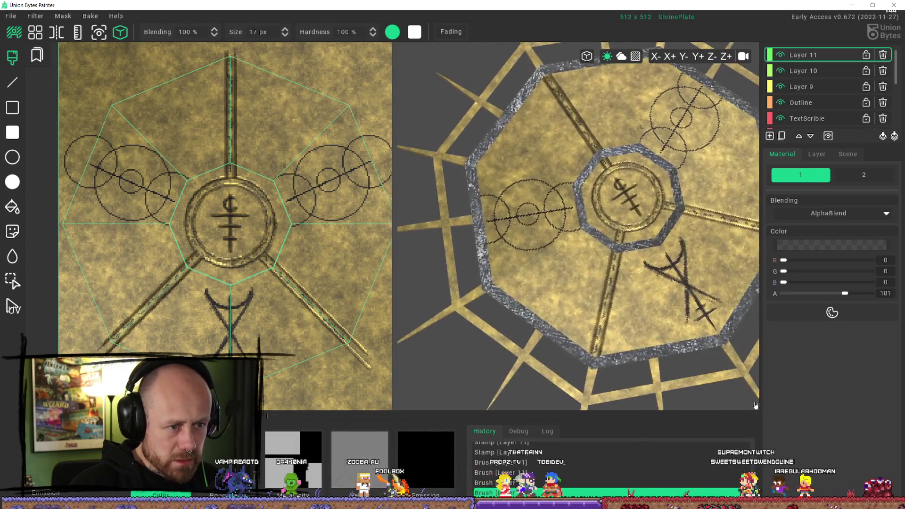
scroll(566, 297, down, 3)
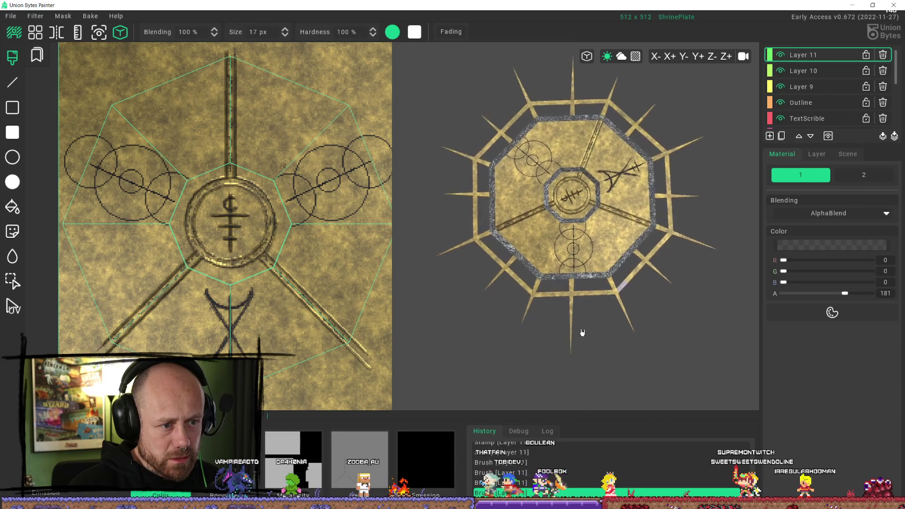
scroll(585, 315, up, 3)
scroll(613, 305, down, 2)
mouse_move(613, 305)
right_down()
mouse_move(570, 319)
mouse_move(494, 313)
mouse_move(502, 303)
mouse_move(527, 321)
right_up()
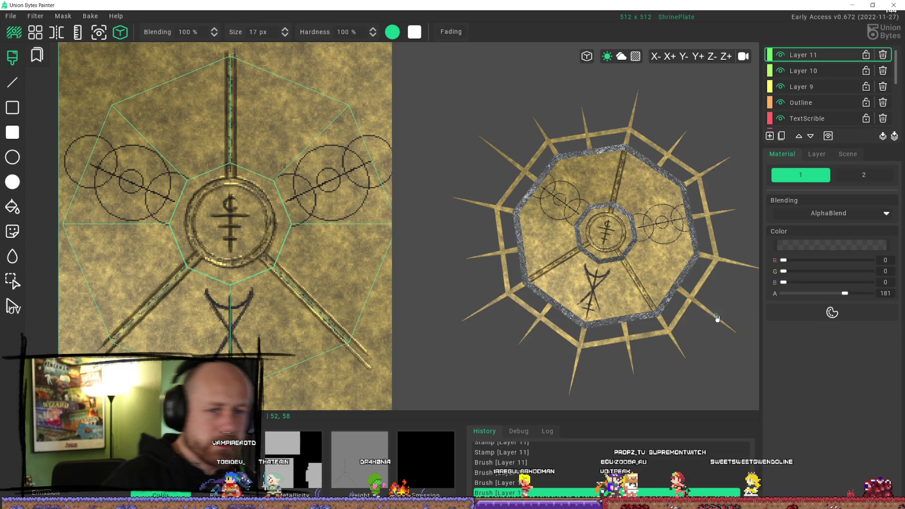
mouse_move(63, 207)
mouse_down()
mouse_move(82, 123)
mouse_move(113, 122)
mouse_move(122, 198)
mouse_move(152, 263)
mouse_up()
key(ctrl+z)
drag(281, 141, 306, 193)
mouse_move(336, 249)
mouse_down()
mouse_move(287, 192)
mouse_move(299, 158)
mouse_move(349, 191)
mouse_move(359, 143)
mouse_move(444, 242)
mouse_up()
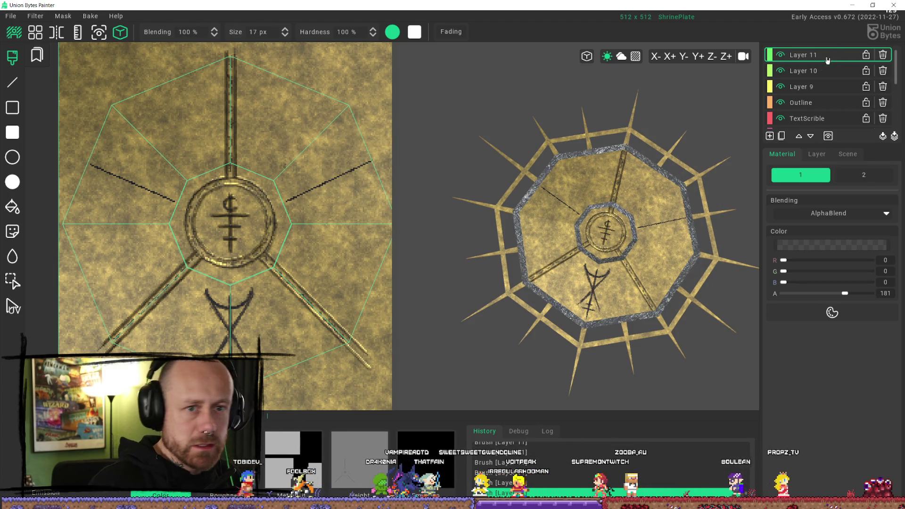
Paint out the old right and left side lines.
drag(282, 194, 396, 146)
drag(168, 196, 81, 162)
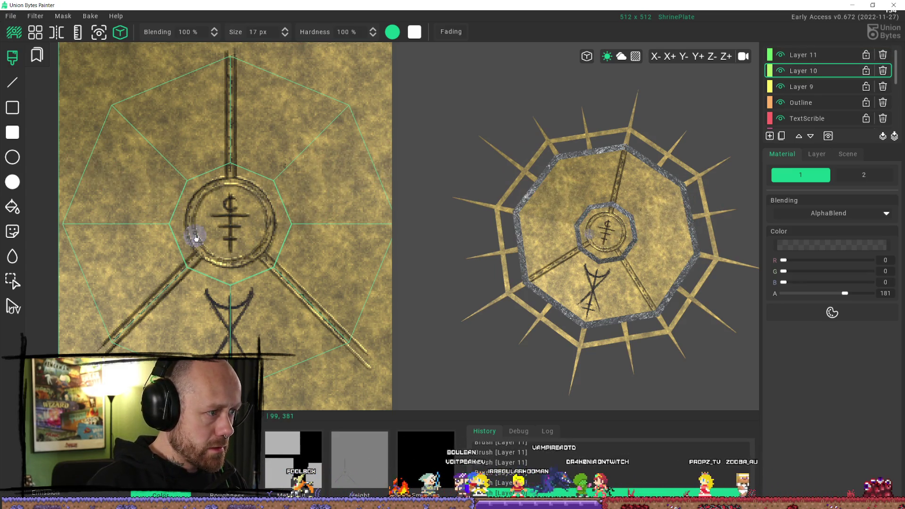
scroll(198, 213, down, 5)
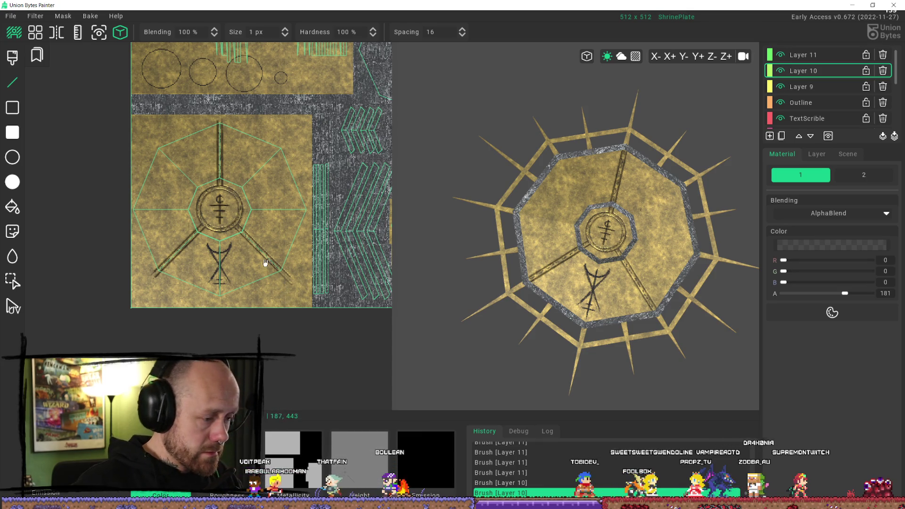
drag(542, 198, 684, 123)
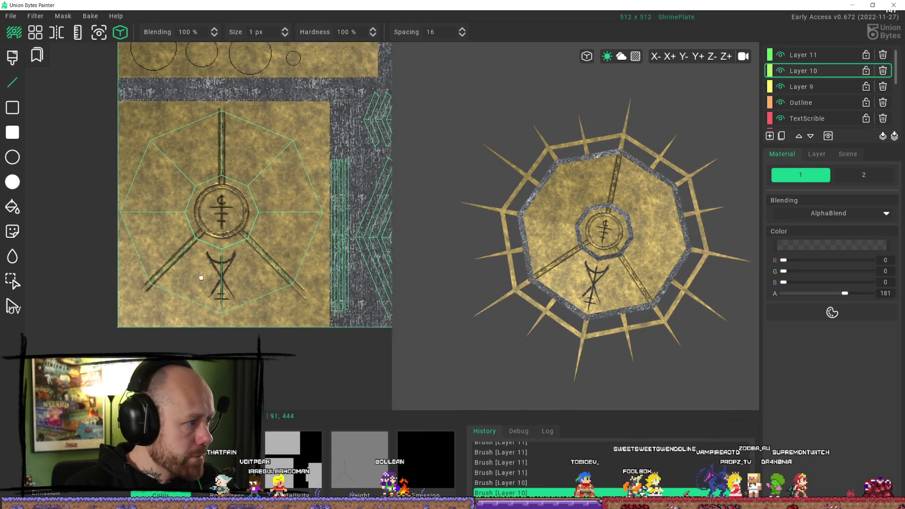
scroll(119, 155, up, 3)
Draw a 1 px straight line across the plate through the central ring.
drag(120, 155, 221, 206)
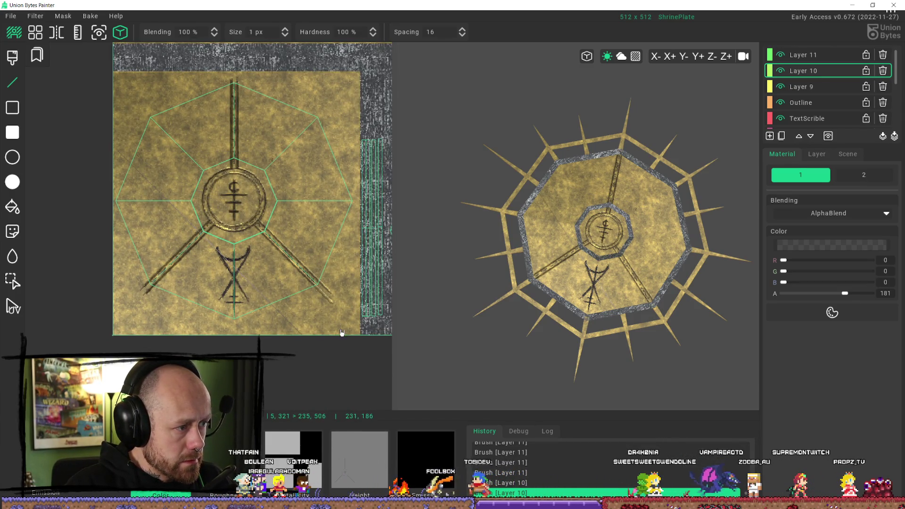
click(378, 267)
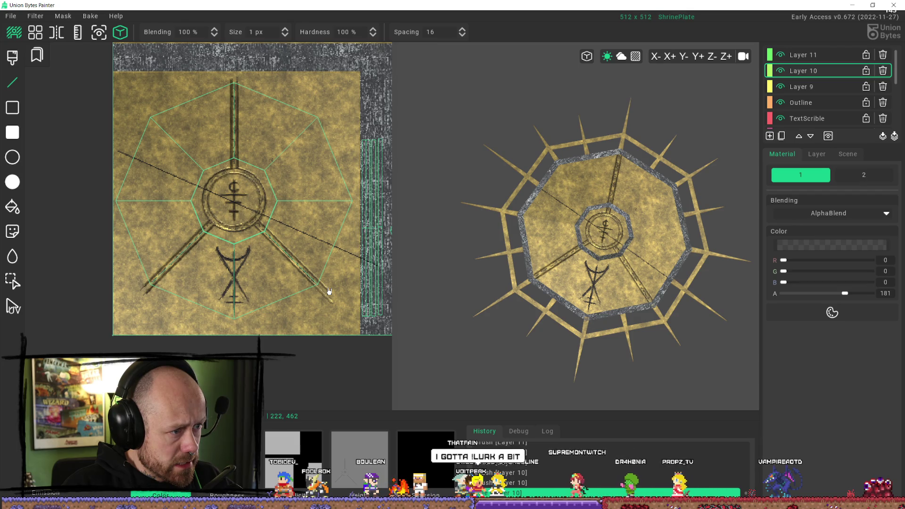
right_drag(543, 302, 557, 321)
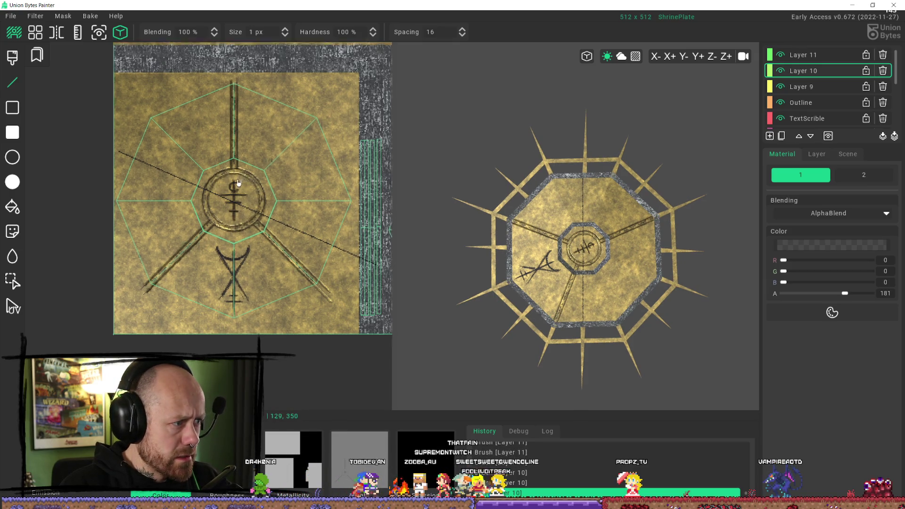
scroll(240, 182, down, 2)
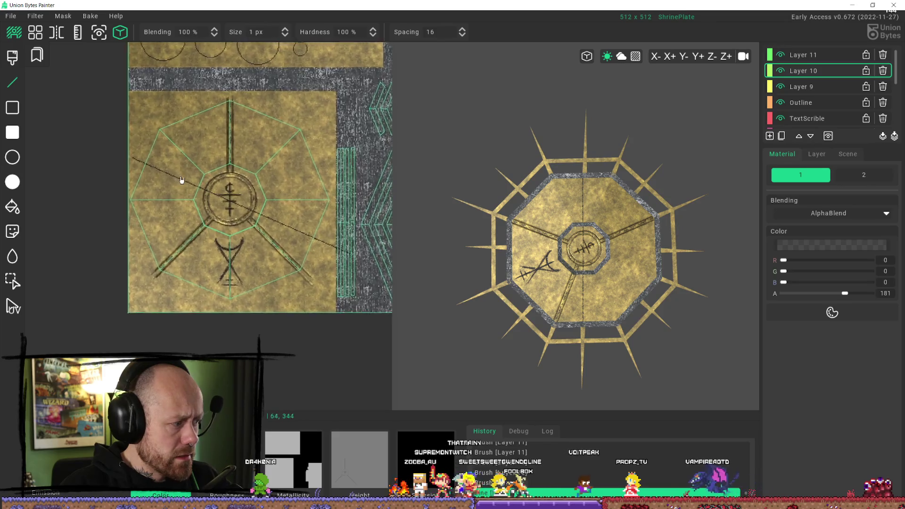
scroll(181, 180, up, 1)
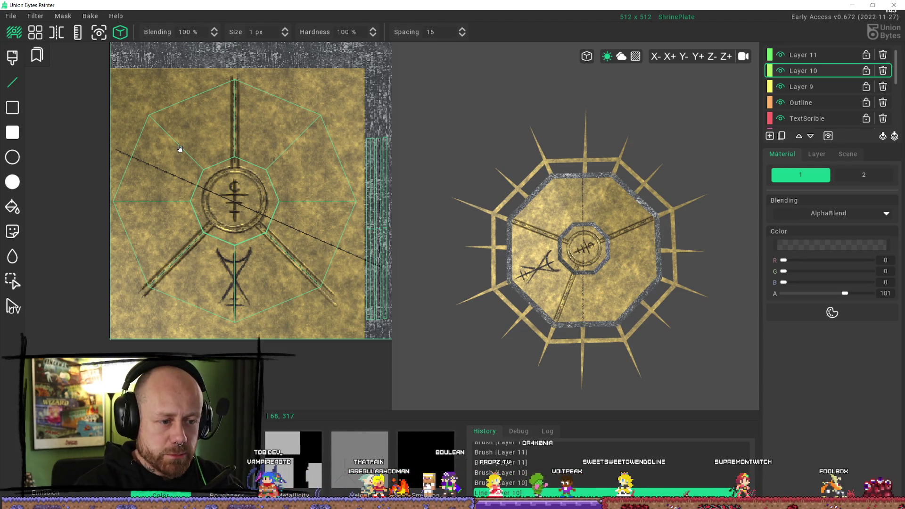
click(57, 32)
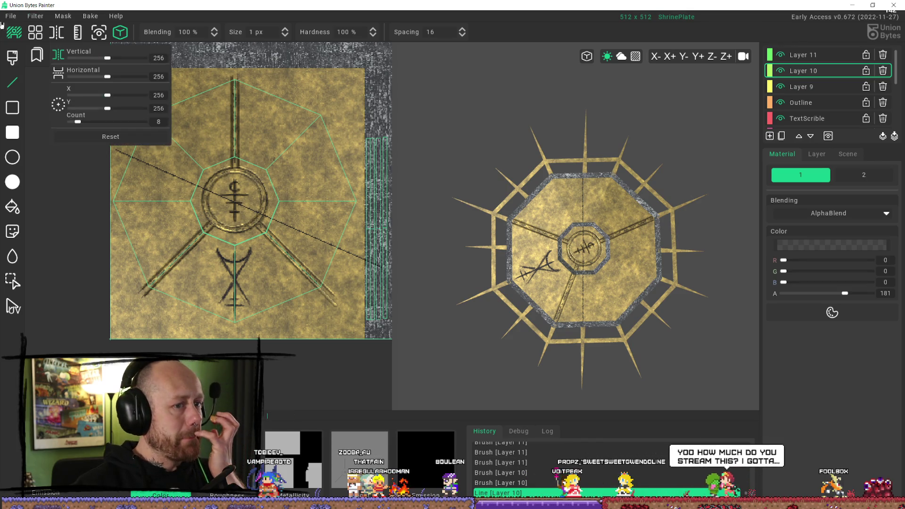
Try drawing a line on the 3D plate from its top edge toward the centre, then undo it.
scroll(299, 257, down, 3)
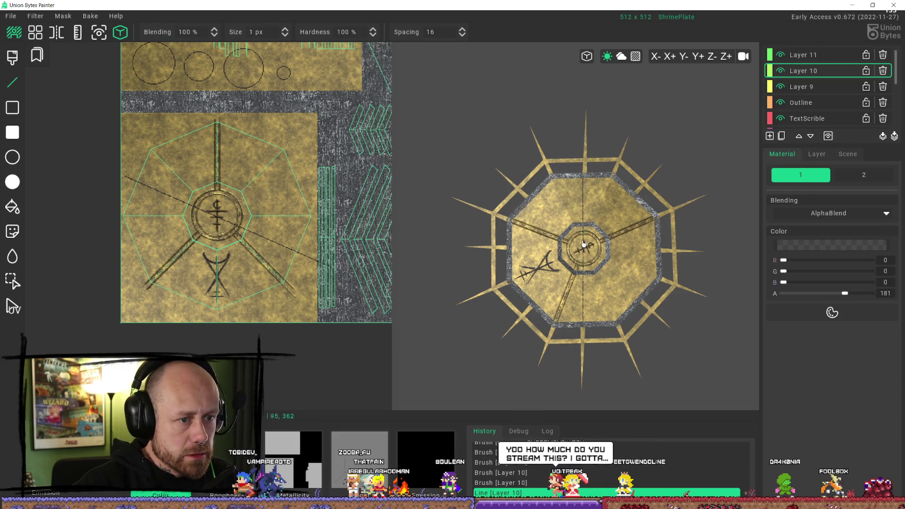
mouse_move(533, 203)
right_down()
mouse_move(387, 207)
mouse_move(495, 206)
mouse_move(607, 146)
mouse_move(663, 165)
mouse_move(566, 237)
mouse_move(561, 203)
right_up()
scroll(608, 146, up, 3)
scroll(565, 237, up, 2)
right_drag(550, 243, 562, 213)
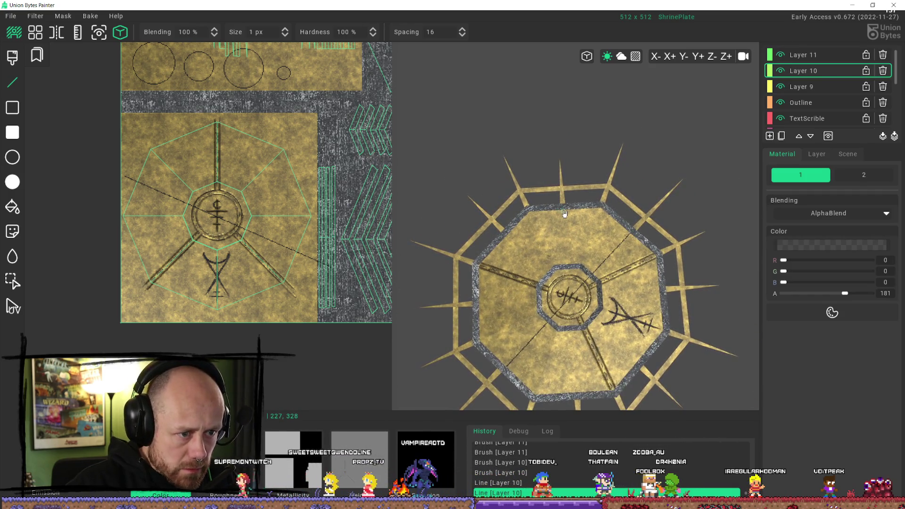
click(566, 213)
scroll(561, 222, up, 5)
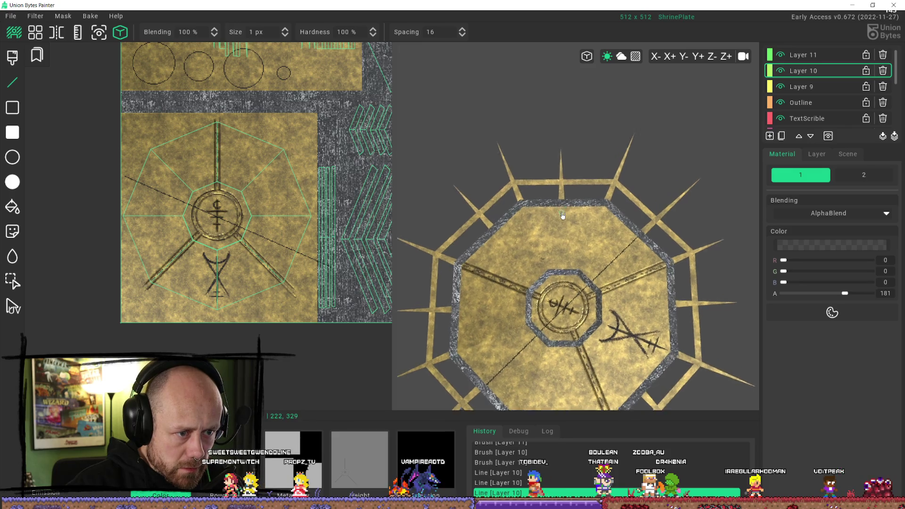
click(544, 245)
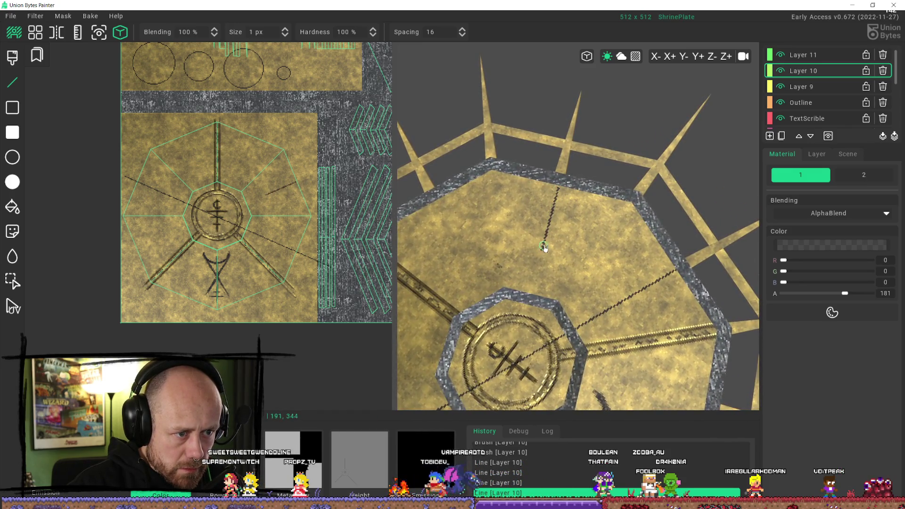
scroll(568, 240, down, 5)
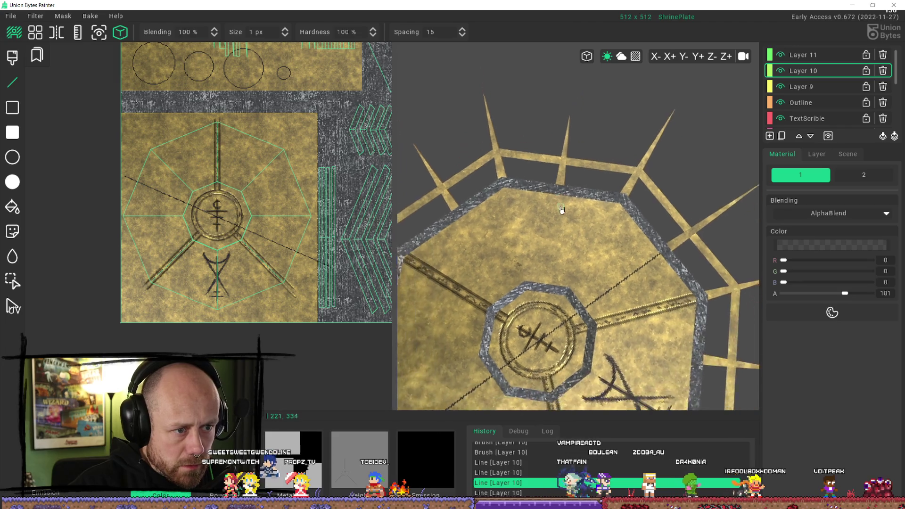
middle_drag(568, 239, 557, 161)
drag(557, 161, 557, 194)
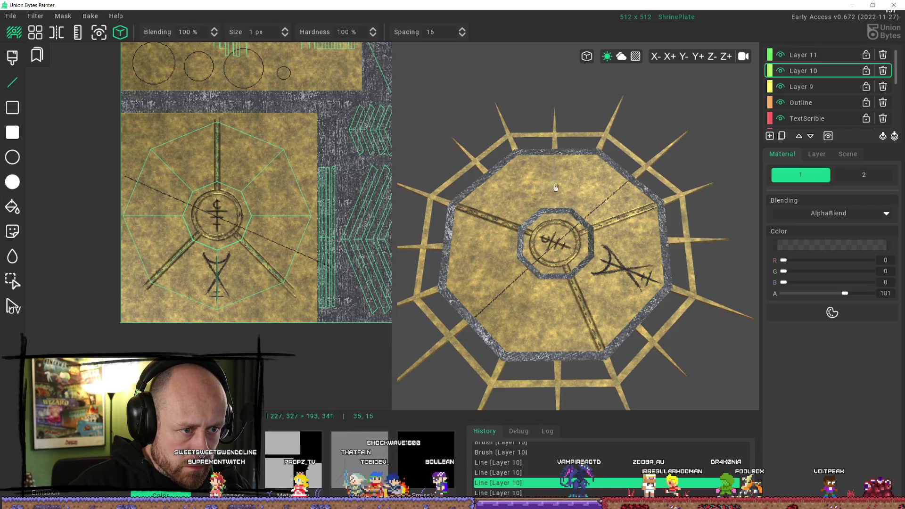
key(ctrl+z)
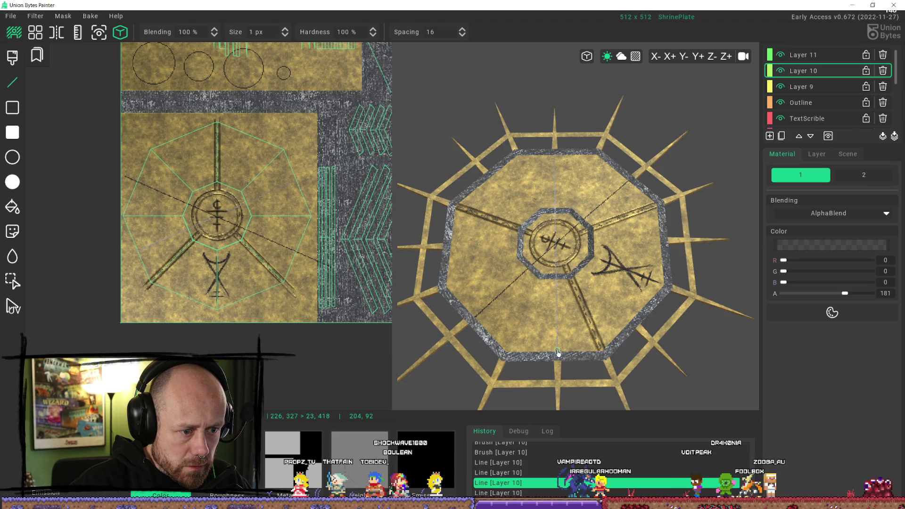
Draw radial lines in from the texture's left edge toward the centre, checking them in 3D.
scroll(566, 264, down, 3)
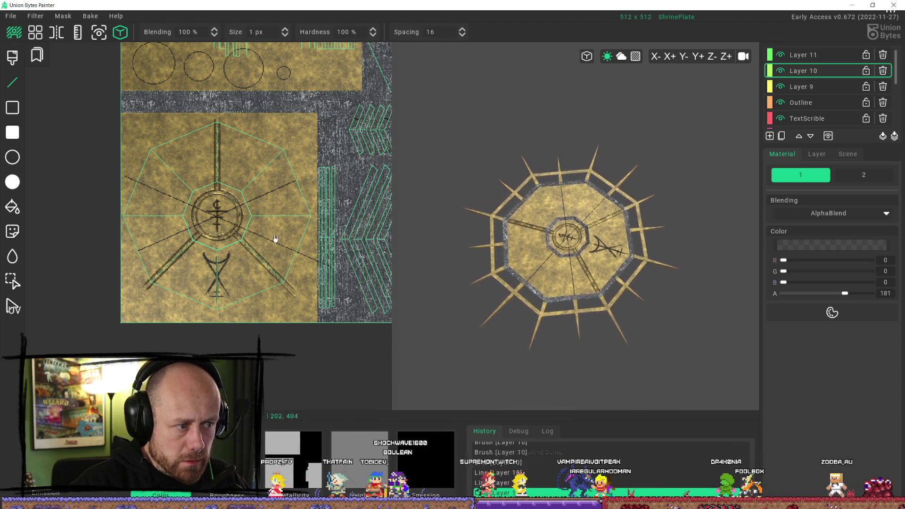
scroll(286, 268, up, 1)
middle_drag(325, 246, 356, 233)
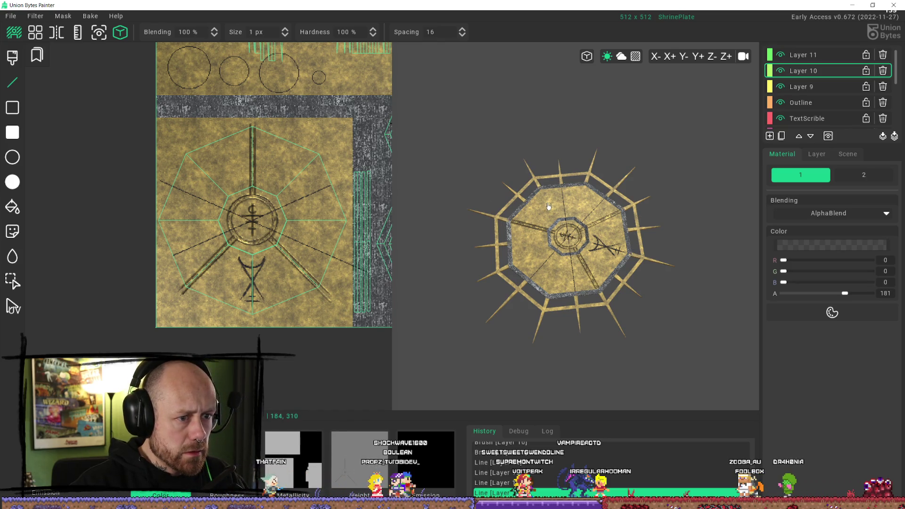
mouse_move(617, 238)
right_down()
mouse_move(594, 254)
mouse_move(519, 226)
right_up()
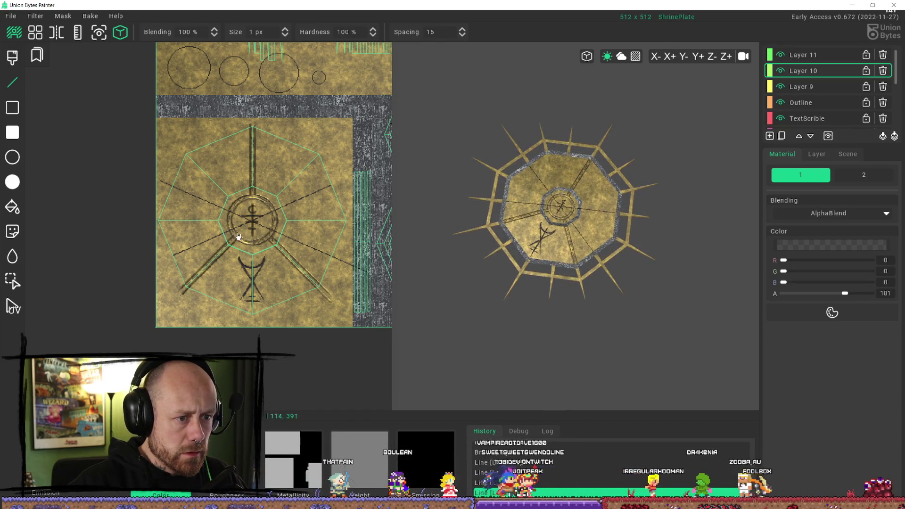
drag(204, 202, 223, 209)
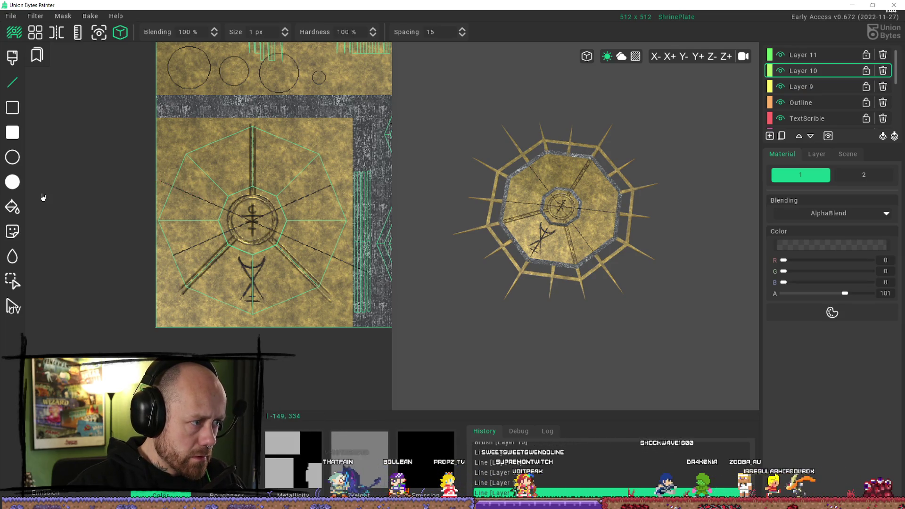
key(b)
mouse_move(159, 182)
mouse_down()
mouse_move(388, 277)
mouse_move(290, 243)
mouse_up()
click(196, 200)
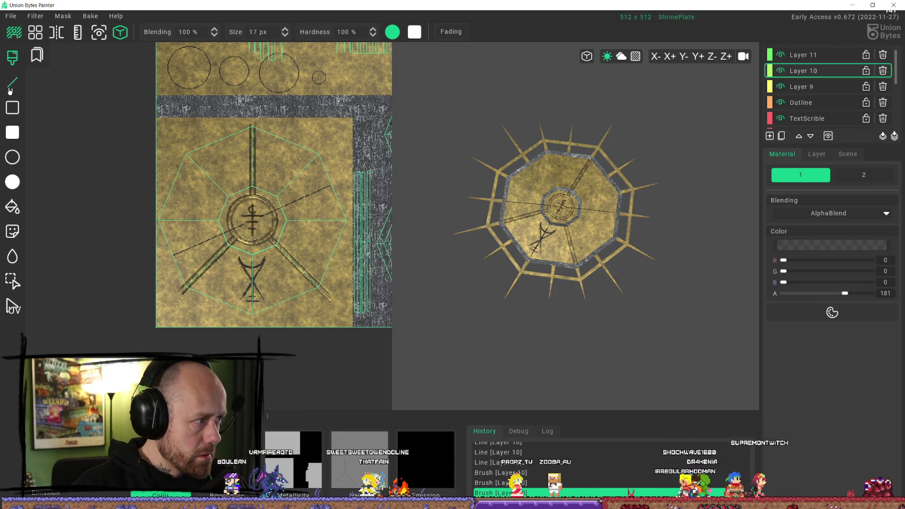
mouse_move(568, 263)
middle_down()
mouse_move(542, 146)
mouse_move(564, 167)
middle_up()
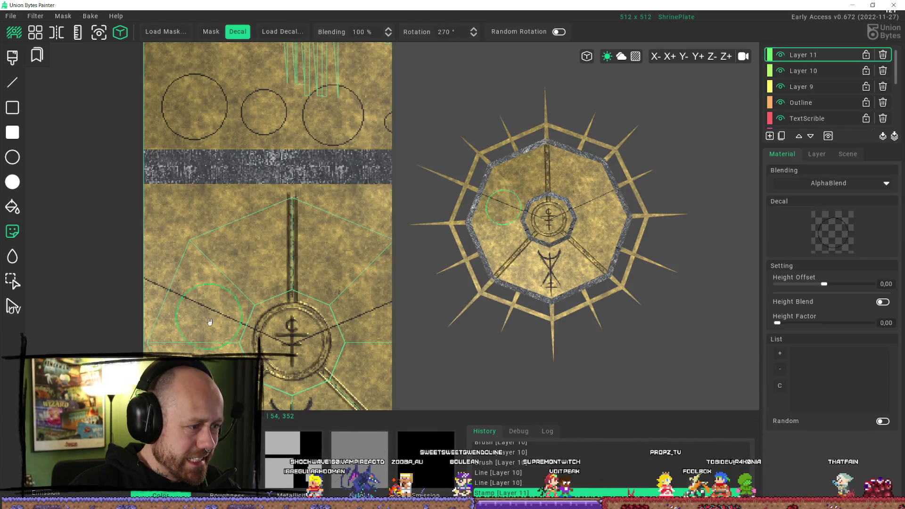
scroll(214, 326, up, 2)
middle_drag(215, 326, 235, 196)
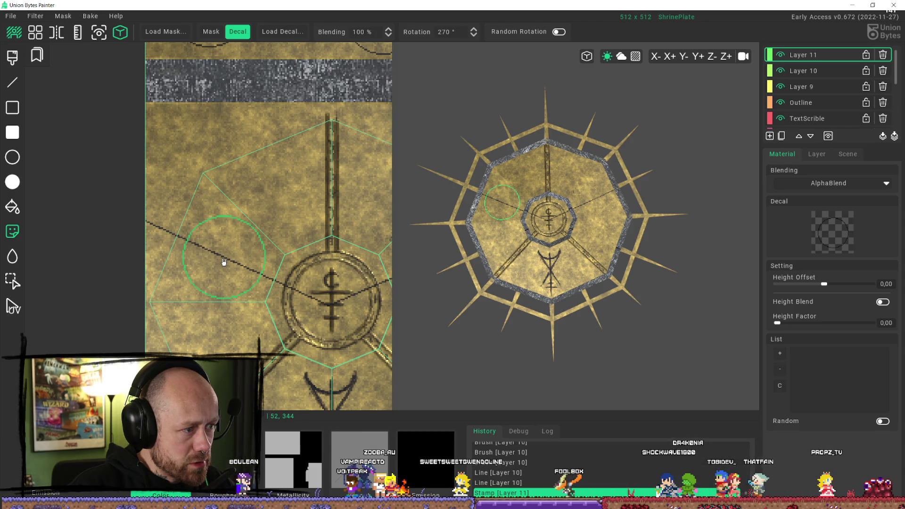
Reset decal rotation to 0° and box-select the large top-left circle as the decal.
key(r)
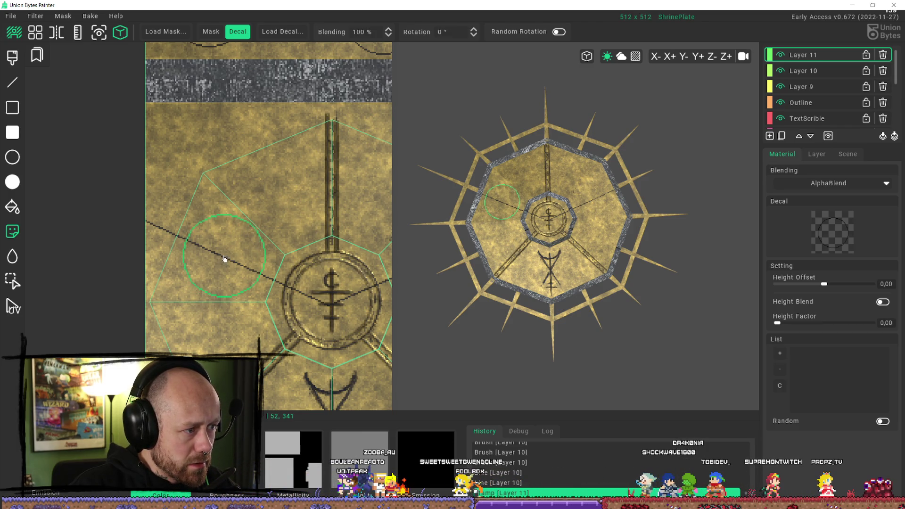
key(r)
key(r)
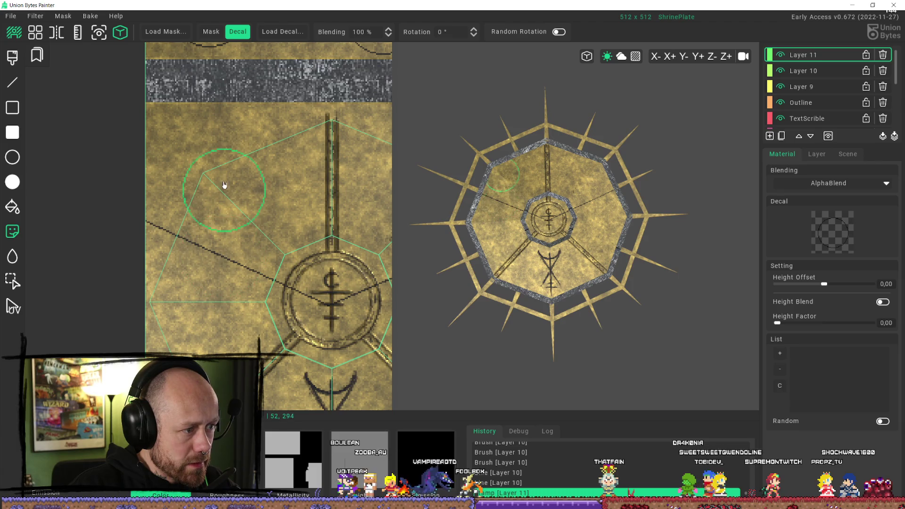
scroll(223, 189, up, 3)
click(10, 283)
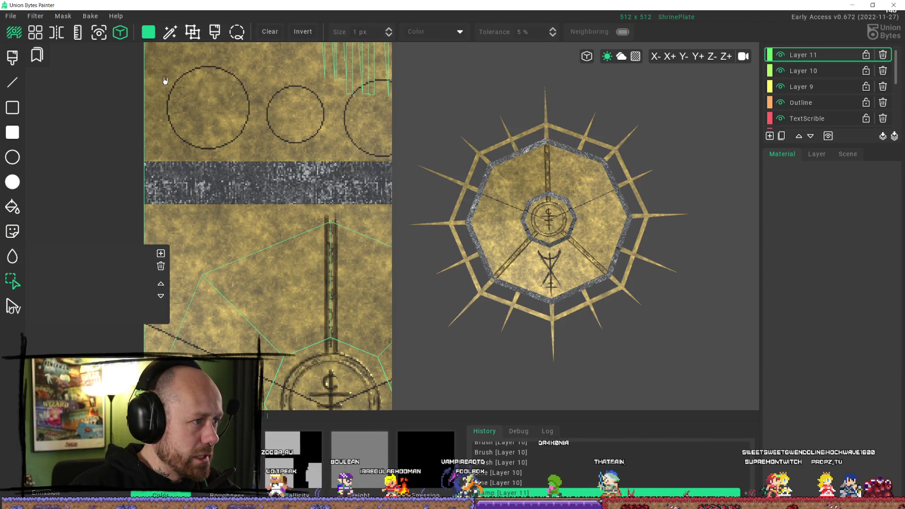
drag(159, 61, 261, 160)
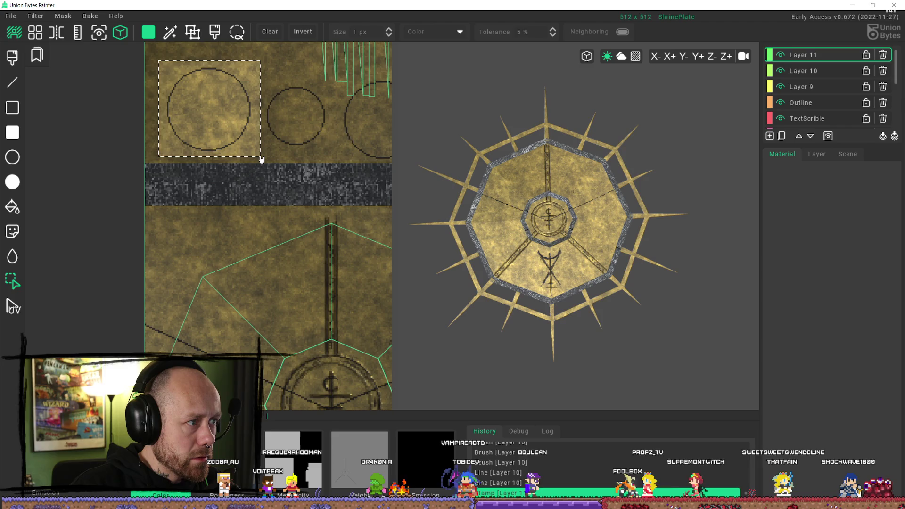
key(d)
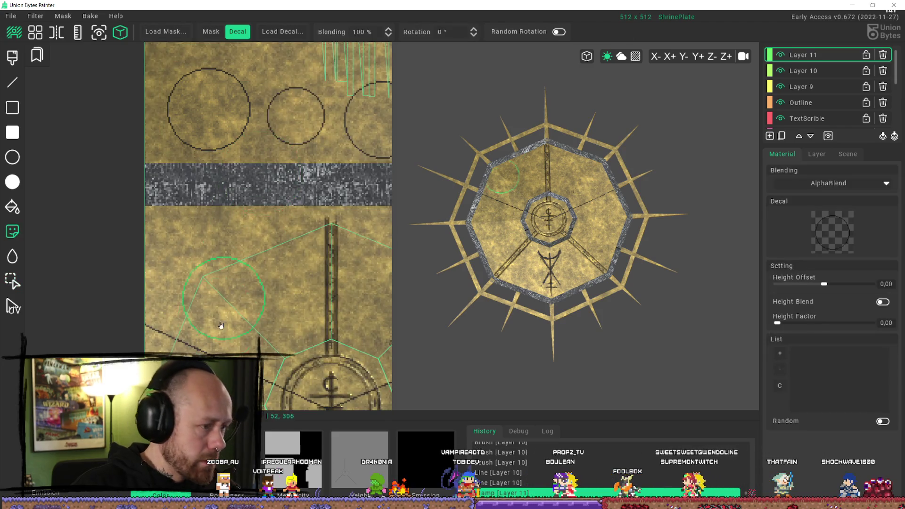
Orbit the plate to a top-down view and undo a trial U-shaped brush stroke.
scroll(230, 283, down, 3)
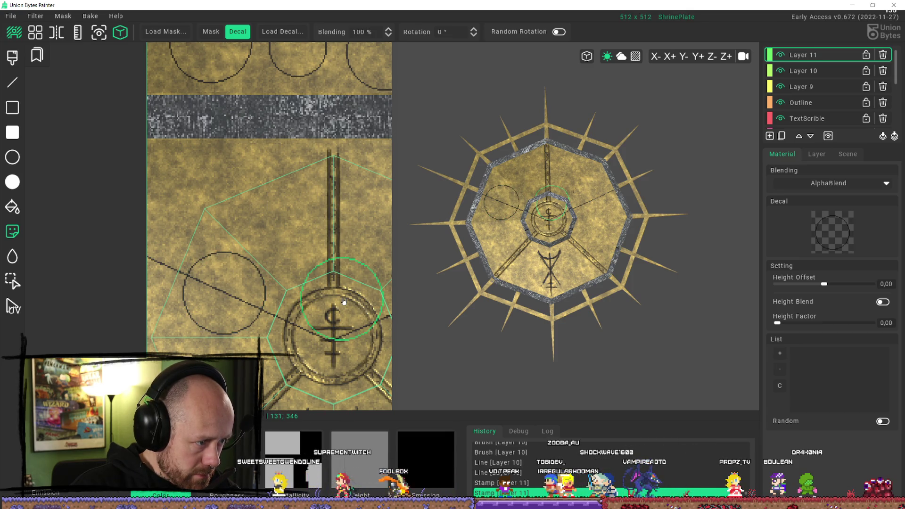
scroll(344, 301, down, 5)
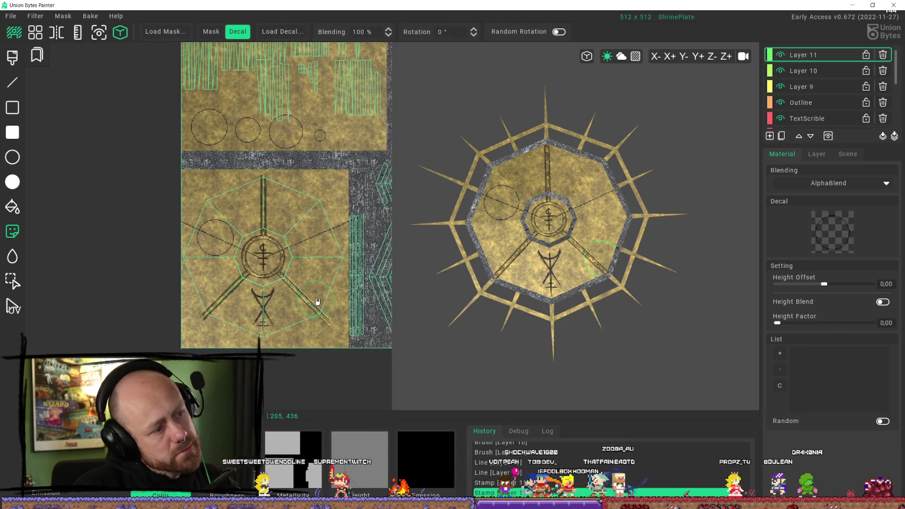
mouse_move(519, 354)
right_down()
mouse_move(607, 376)
mouse_move(586, 360)
mouse_move(582, 336)
right_up()
scroll(582, 336, up, 4)
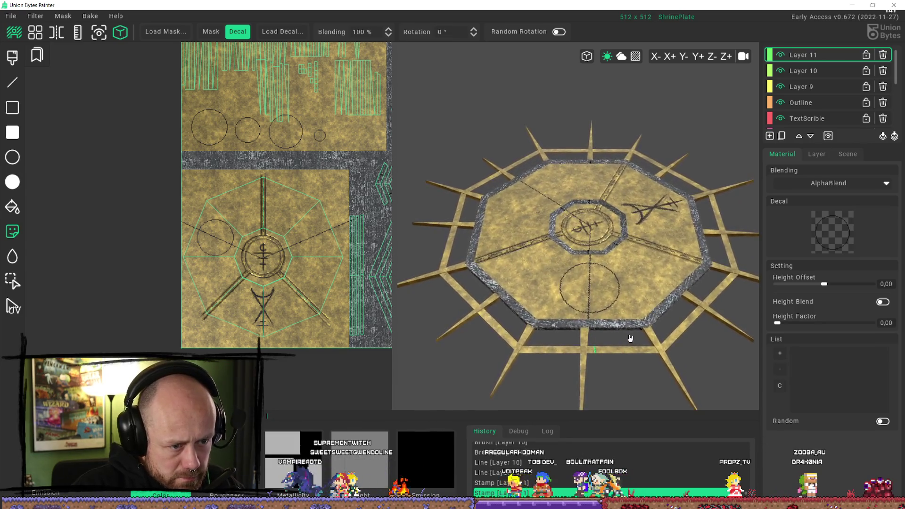
right_drag(631, 340, 546, 411)
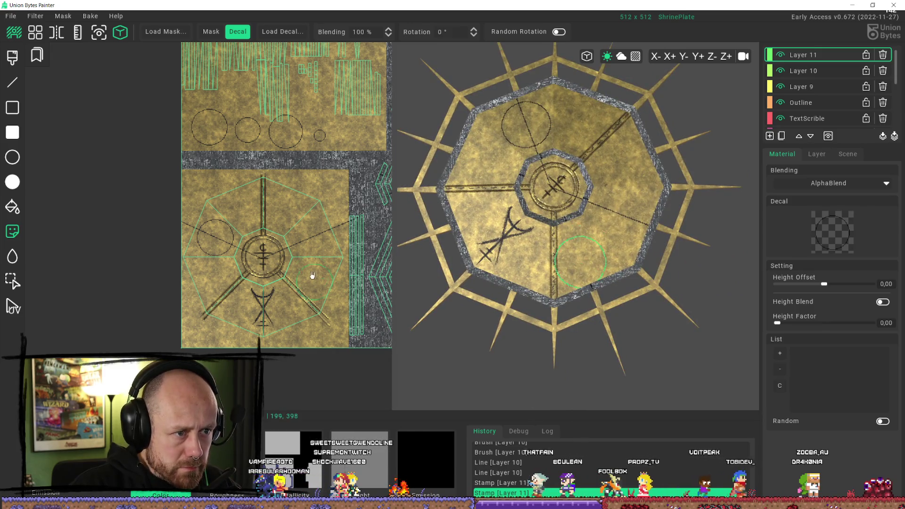
scroll(305, 305, up, 3)
scroll(305, 304, up, 4)
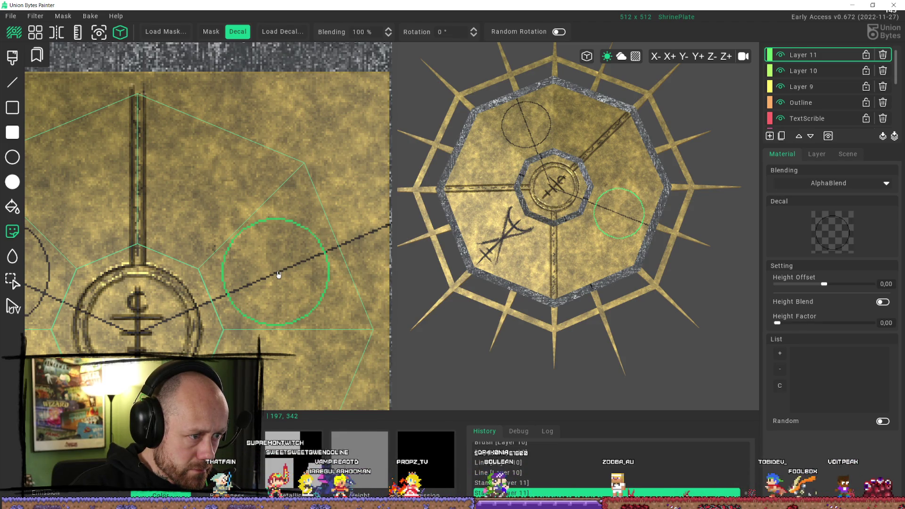
scroll(272, 330, down, 4)
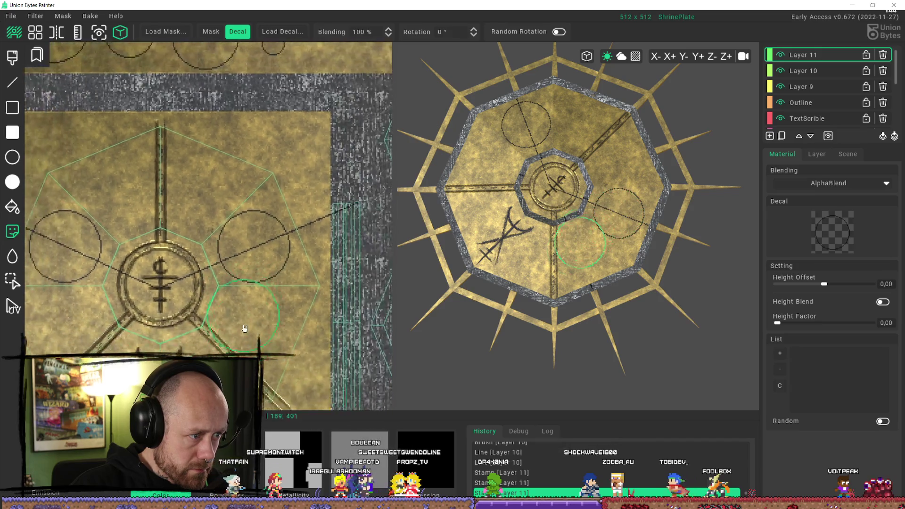
middle_drag(271, 331, 357, 333)
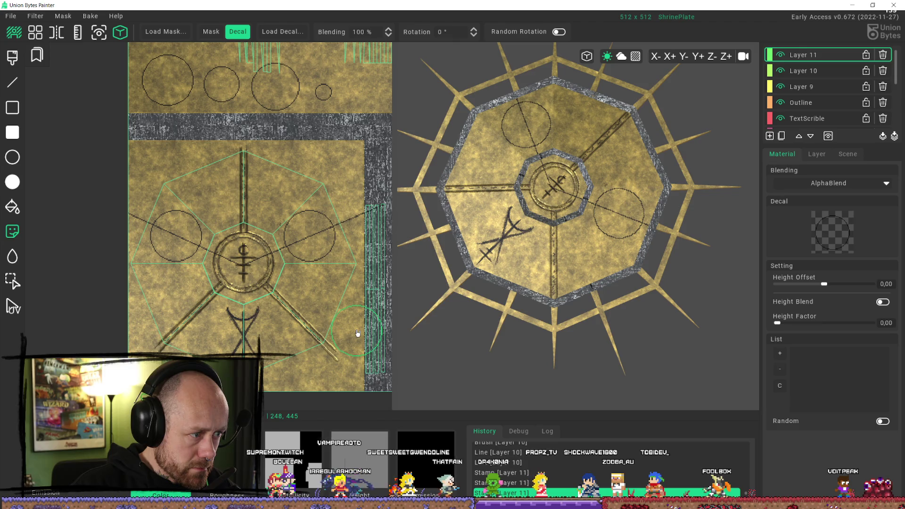
scroll(207, 299, up, 2)
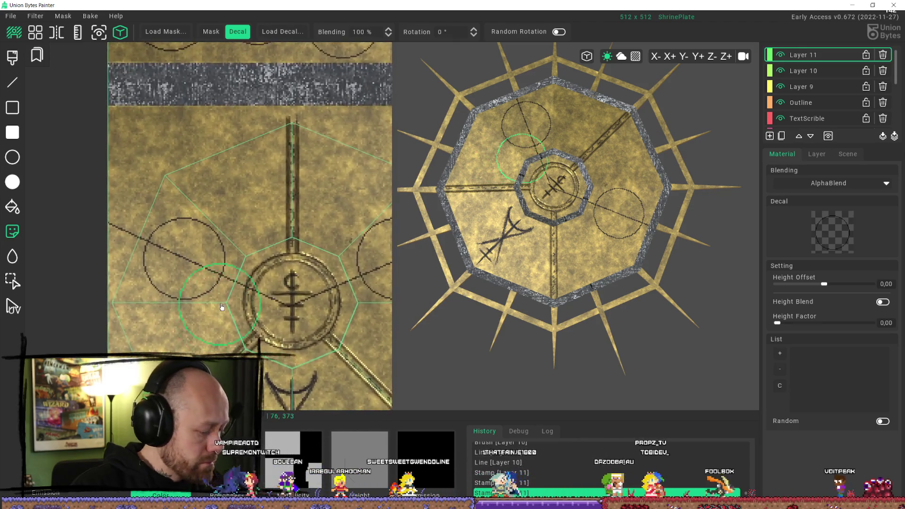
key(c)
key(b)
mouse_move(147, 228)
mouse_down()
mouse_move(205, 233)
mouse_move(234, 255)
mouse_move(164, 287)
mouse_up()
key(ctrl+z)
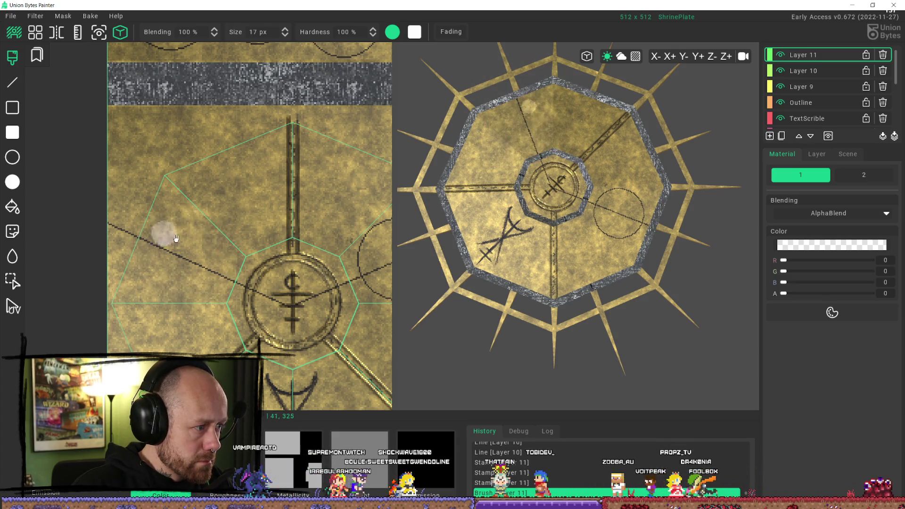
Stamp the circle decal onto the left radial line and check it in 3D.
key(d)
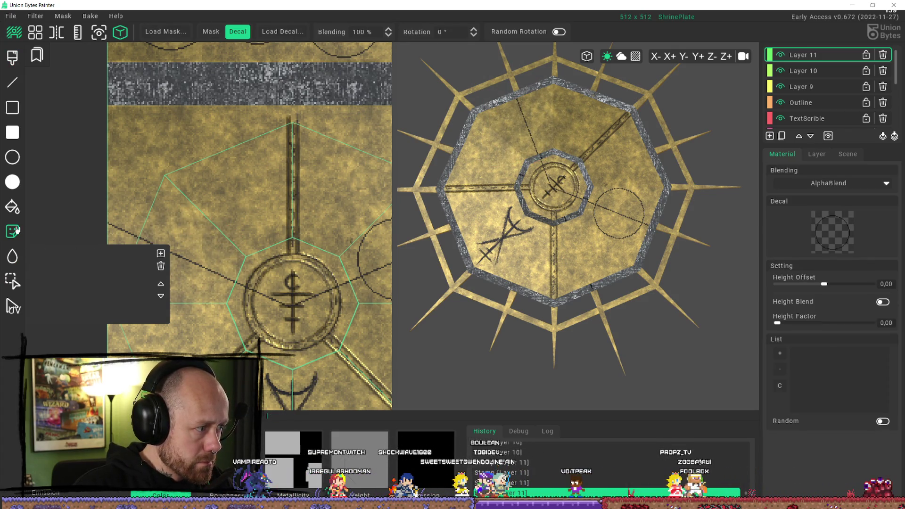
scroll(169, 271, up, 2)
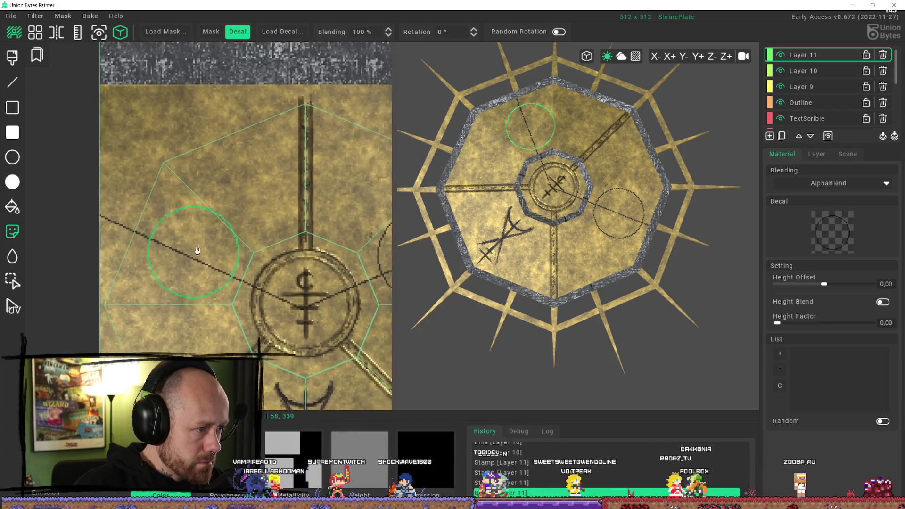
scroll(189, 251, up, 2)
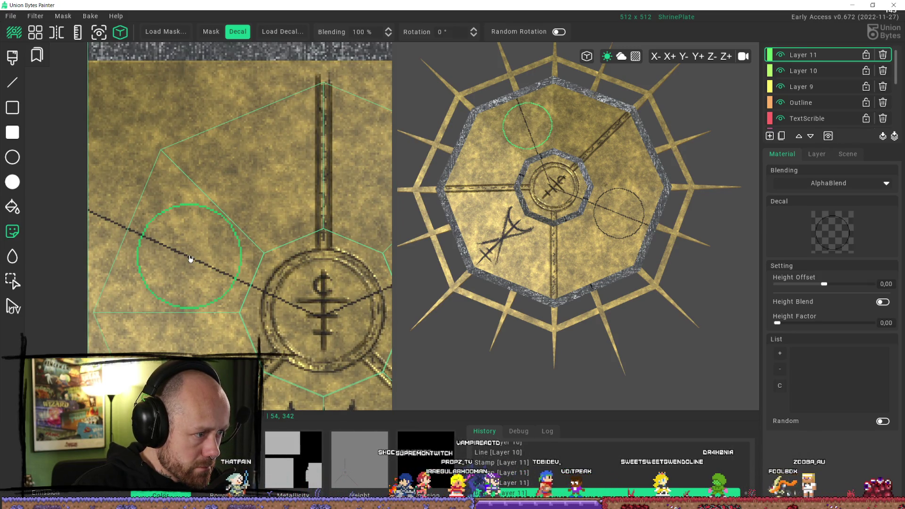
click(190, 258)
scroll(264, 283, down, 4)
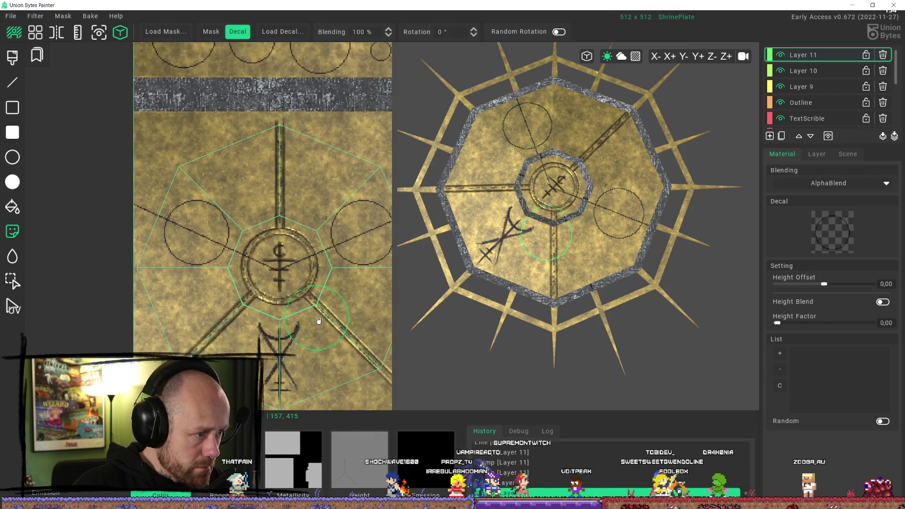
scroll(319, 320, down, 2)
mouse_move(542, 321)
right_down()
mouse_move(533, 316)
mouse_move(560, 320)
right_up()
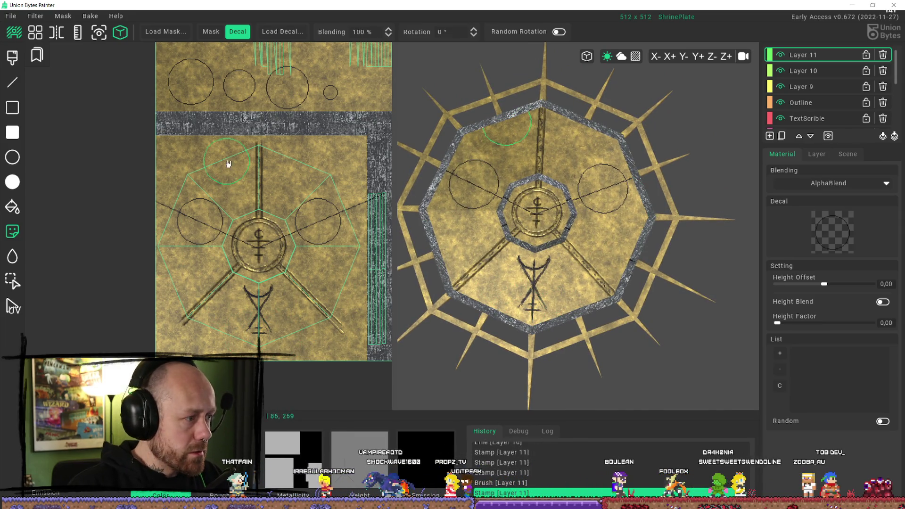
scroll(233, 158, up, 3)
click(13, 281)
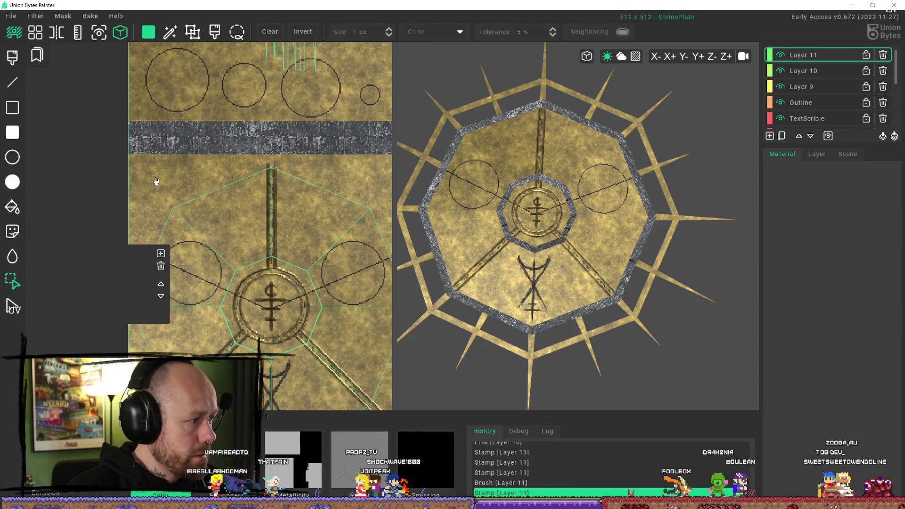
Select the second, smaller circle as a decal and stamp it on the left radial line.
middle_drag(283, 87, 269, 139)
drag(206, 113, 253, 172)
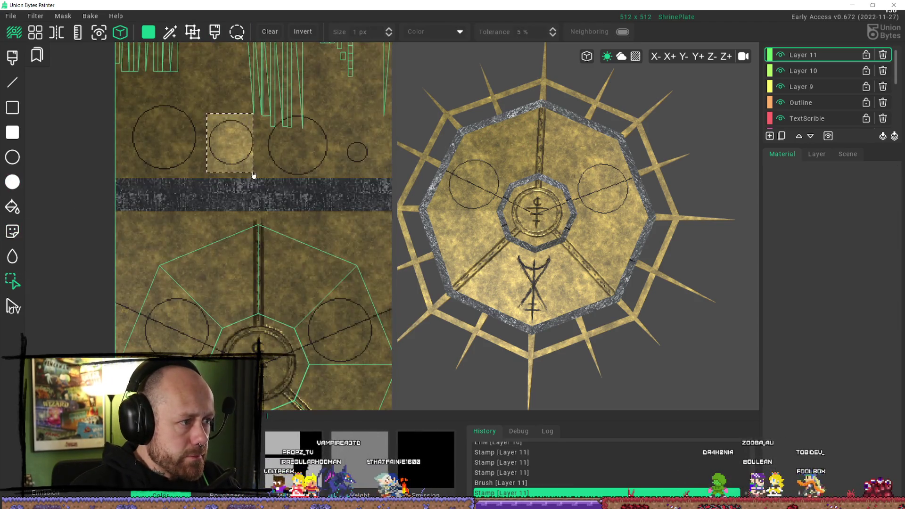
click(279, 194)
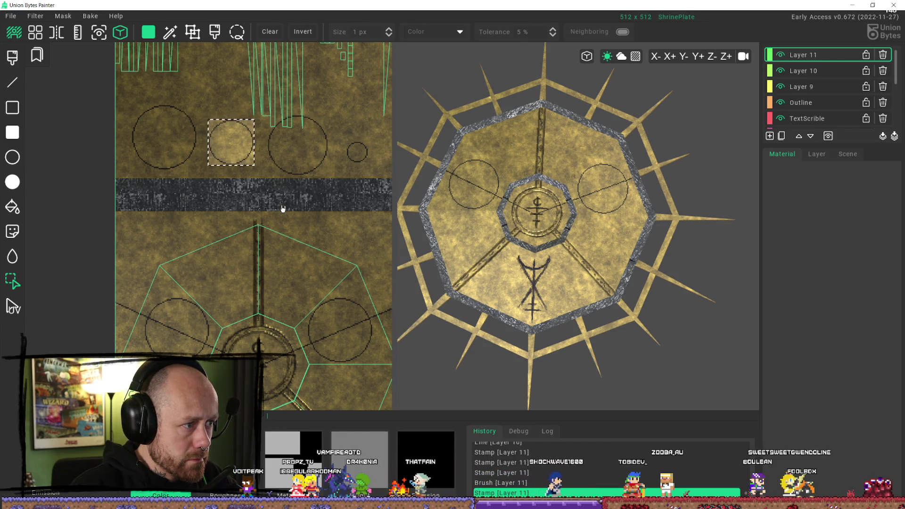
key(d)
scroll(198, 235, up, 3)
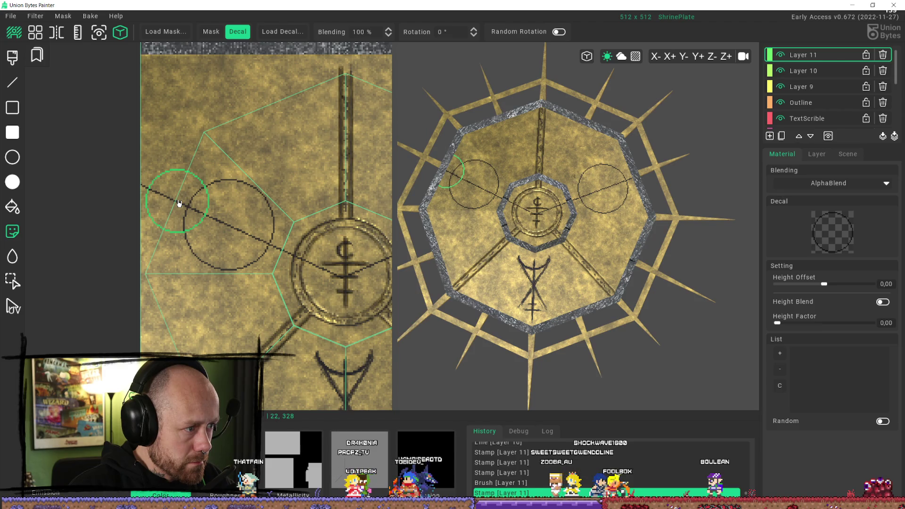
click(179, 203)
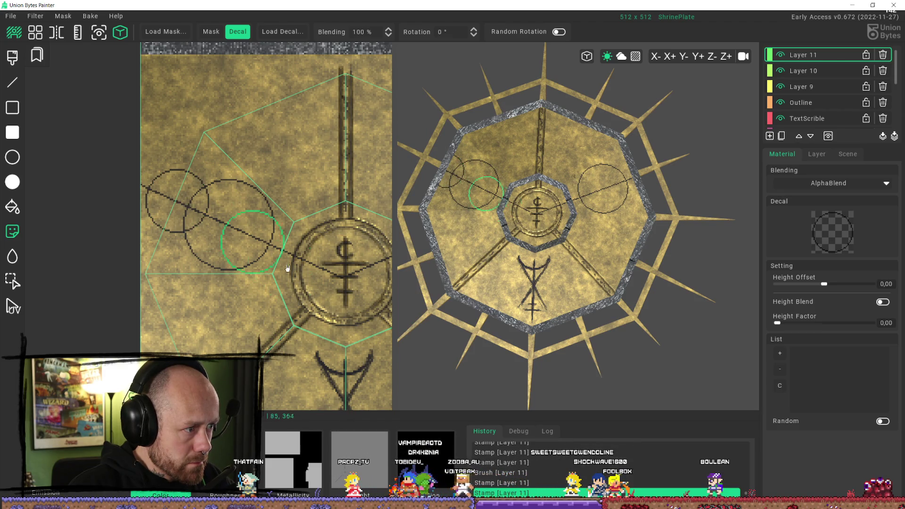
Pan the UV view along the left and right radial lines and back to the sample circles.
middle_drag(292, 273, 257, 234)
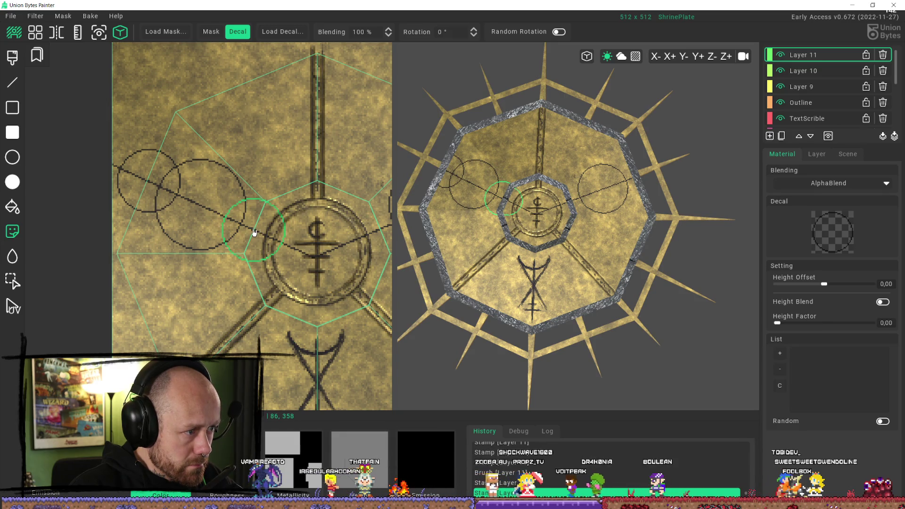
scroll(254, 231, down, 3)
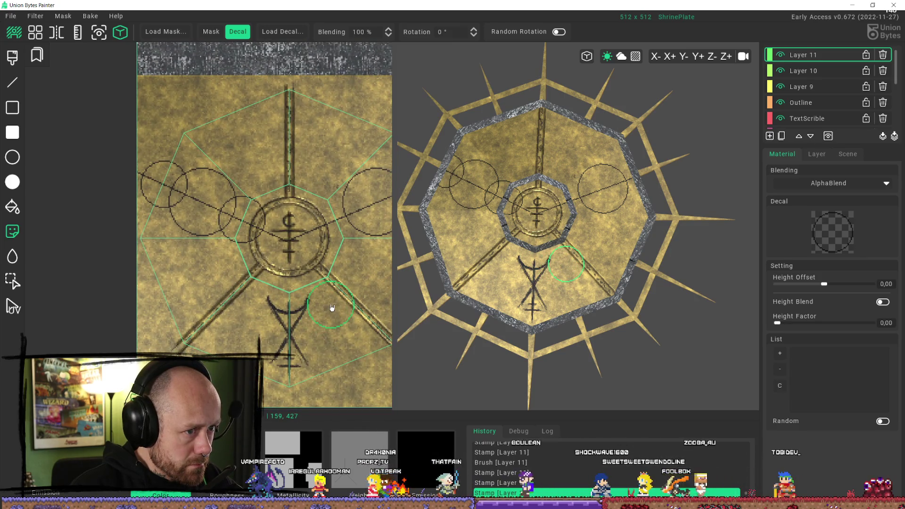
scroll(293, 258, up, 3)
scroll(293, 259, up, 2)
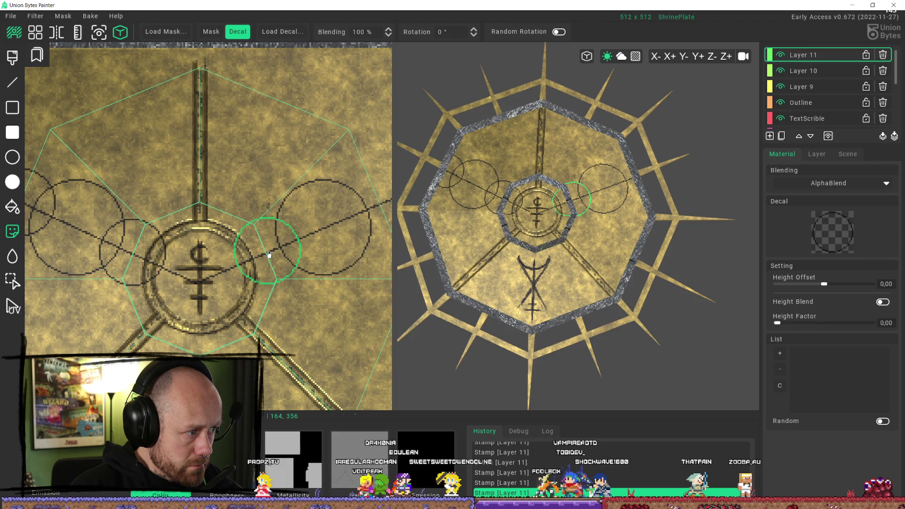
middle_drag(327, 305, 266, 277)
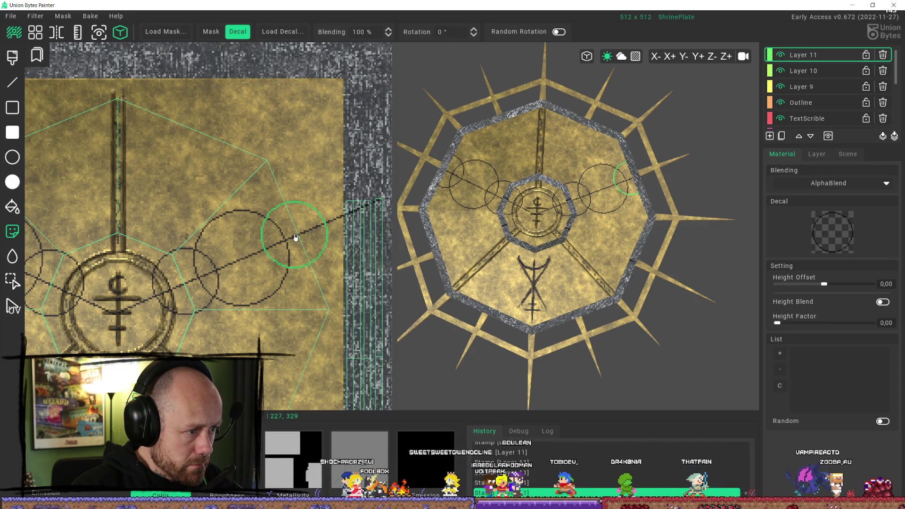
scroll(293, 241, down, 3)
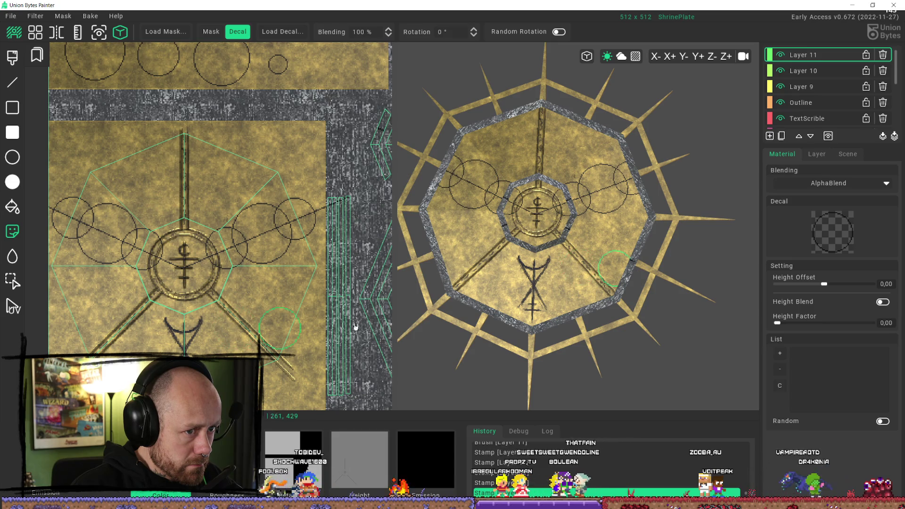
scroll(539, 309, down, 3)
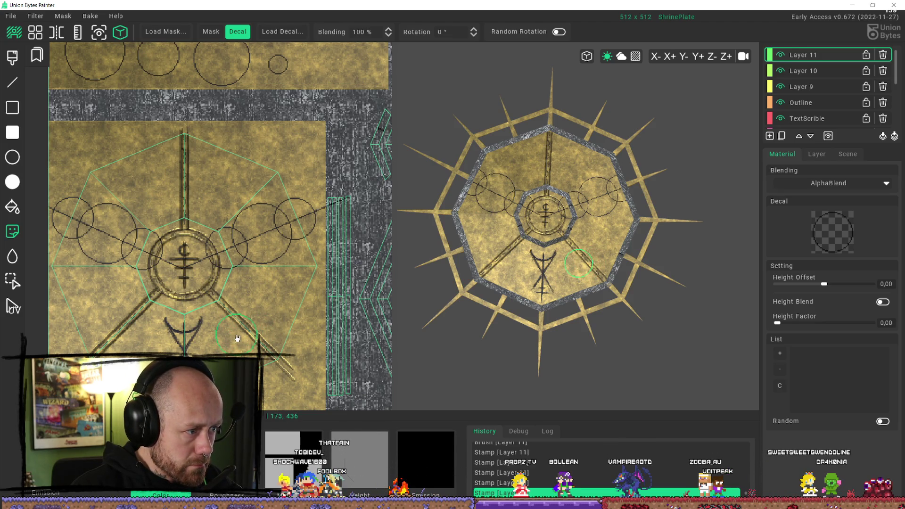
middle_drag(219, 175, 270, 250)
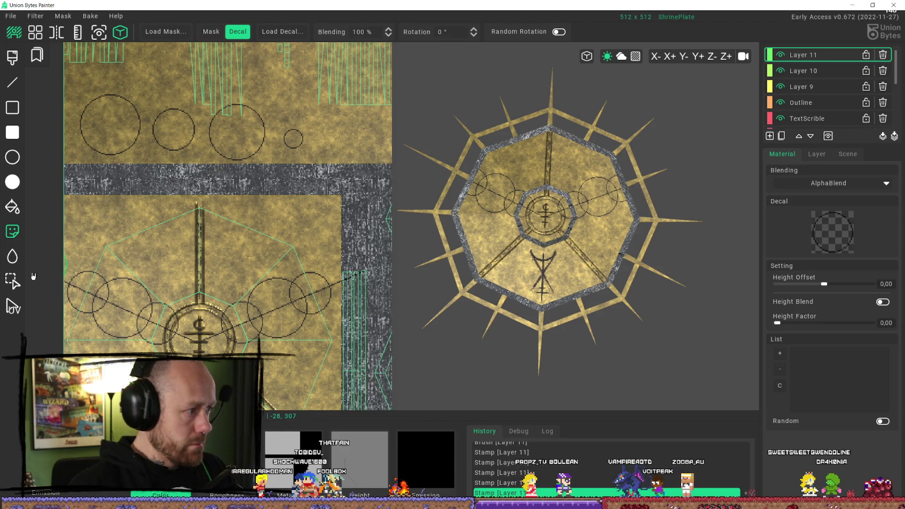
Box-select the small circle on the texture and turn it into the decal shape.
click(12, 281)
mouse_move(314, 129)
mouse_down()
mouse_move(273, 156)
mouse_move(297, 154)
mouse_up()
scroll(307, 145, up, 3)
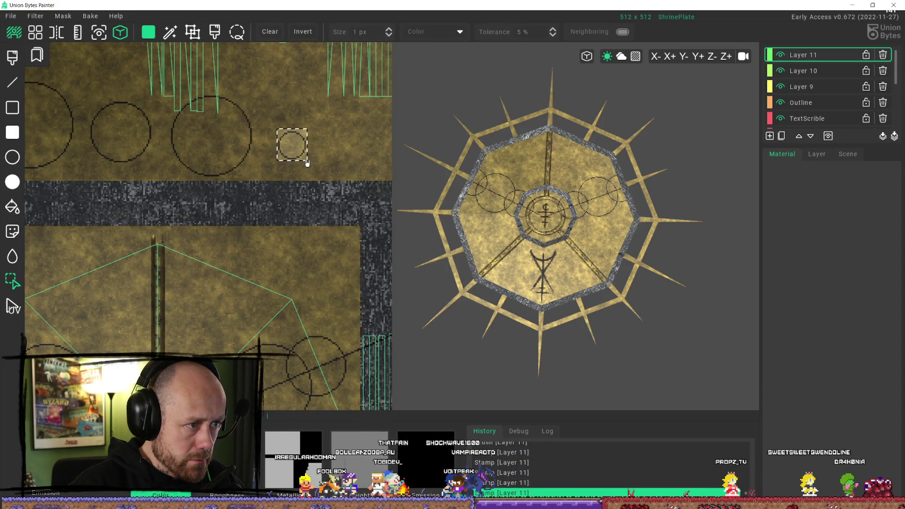
click(13, 231)
scroll(266, 250, down, 5)
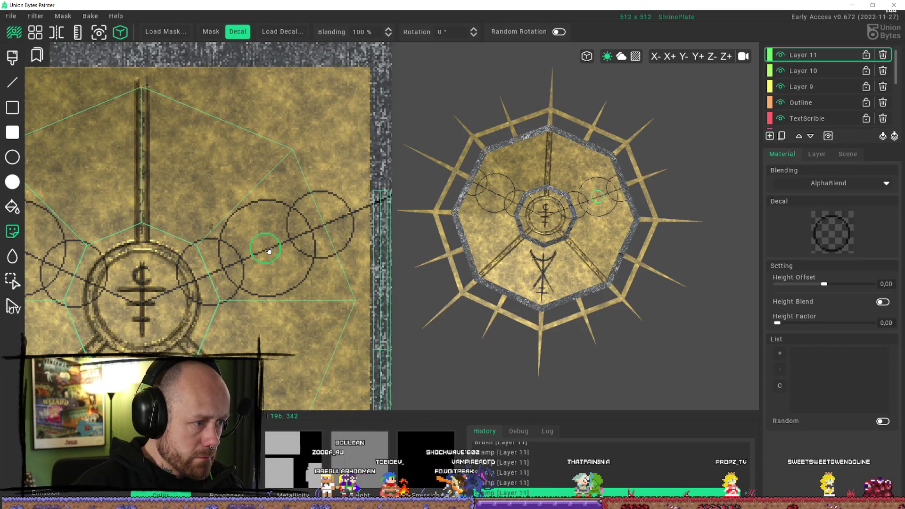
scroll(249, 292, left, 5)
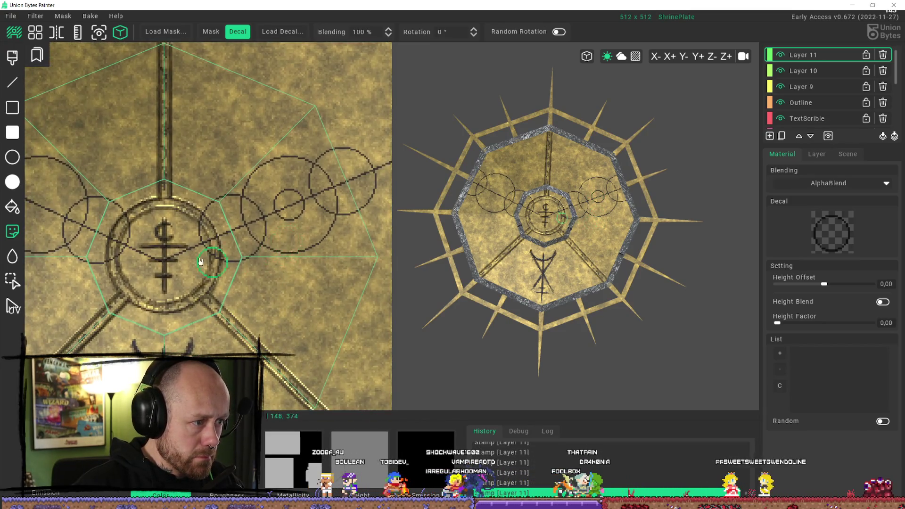
scroll(211, 287, left, 3)
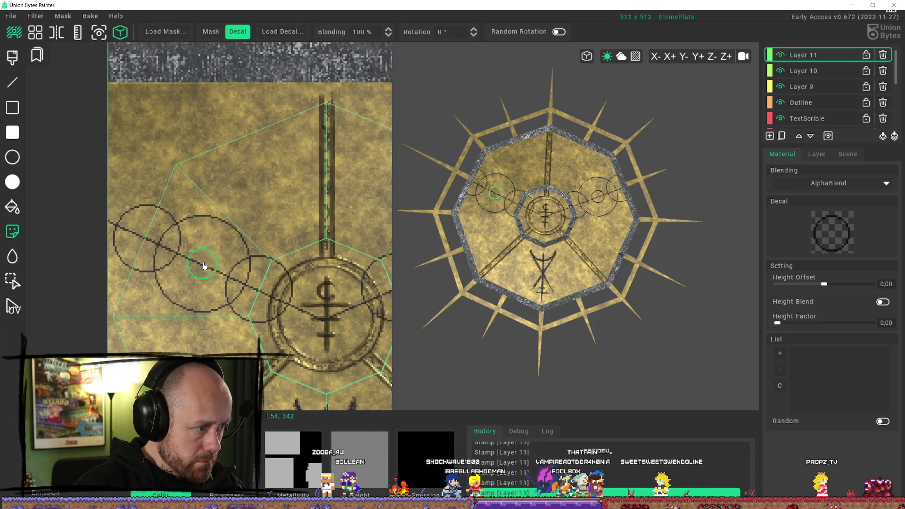
scroll(215, 285, down, 4)
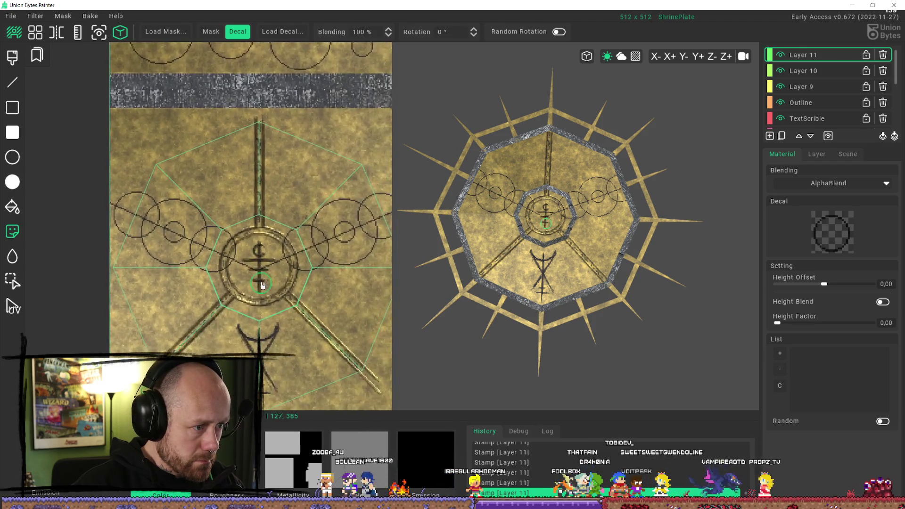
scroll(274, 254, down, 3)
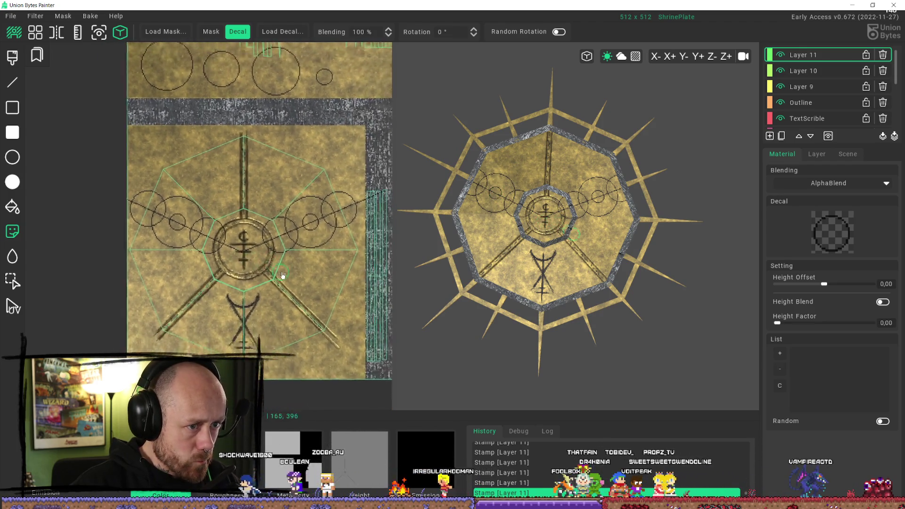
scroll(165, 236, up, 3)
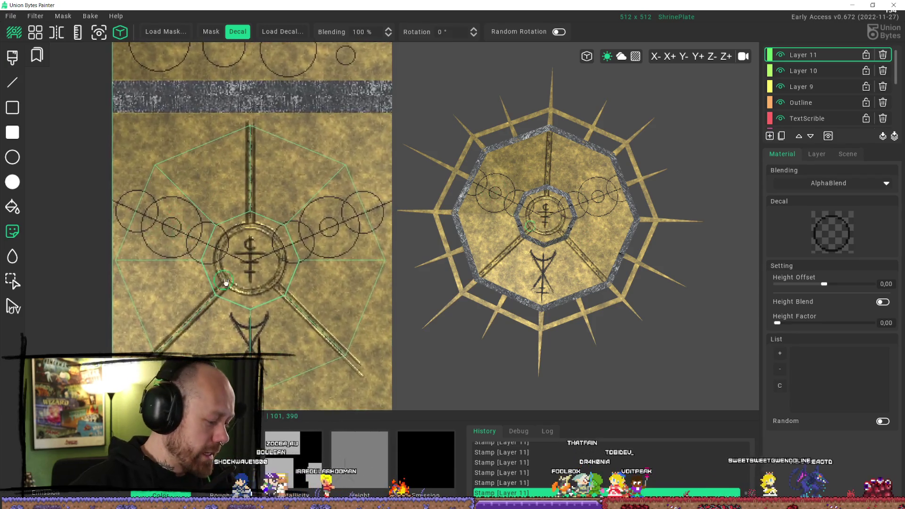
Brush over the central emblem's ring on Layer 11 after adjusting the blending amount.
key(b)
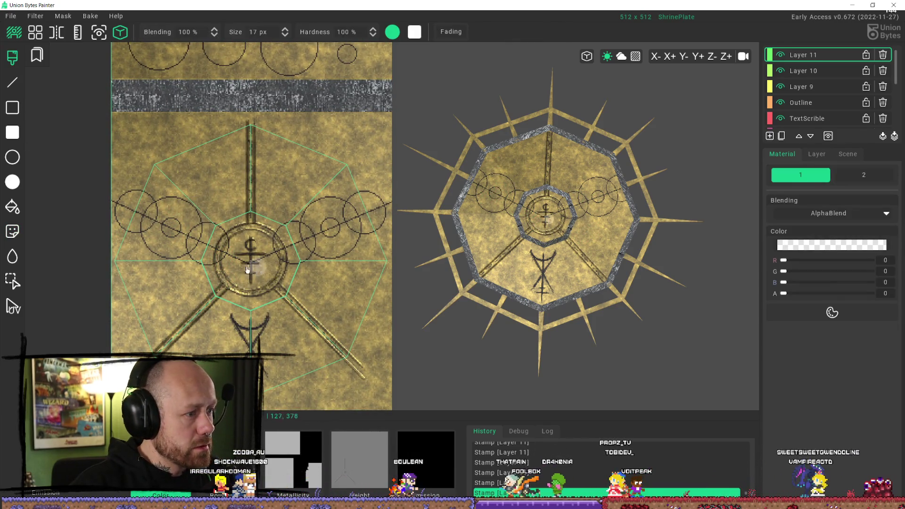
scroll(239, 249, up, 3)
click(234, 198)
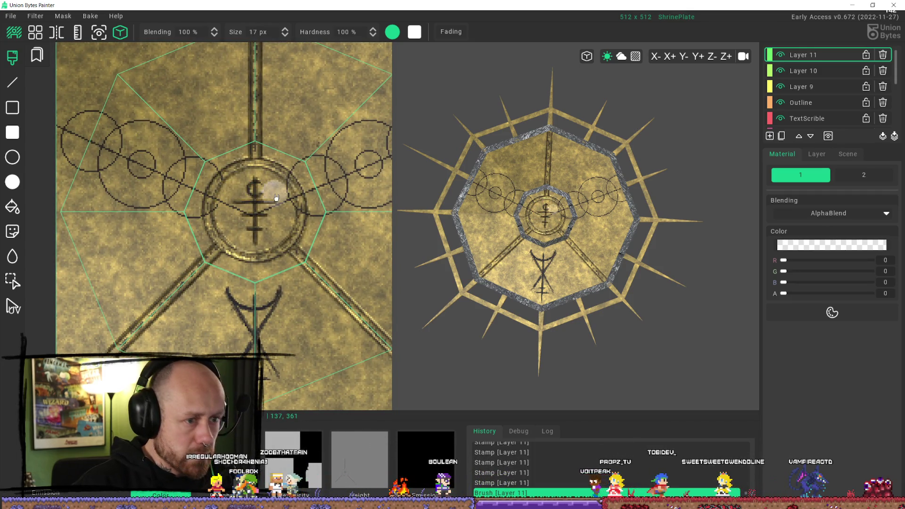
click(188, 32)
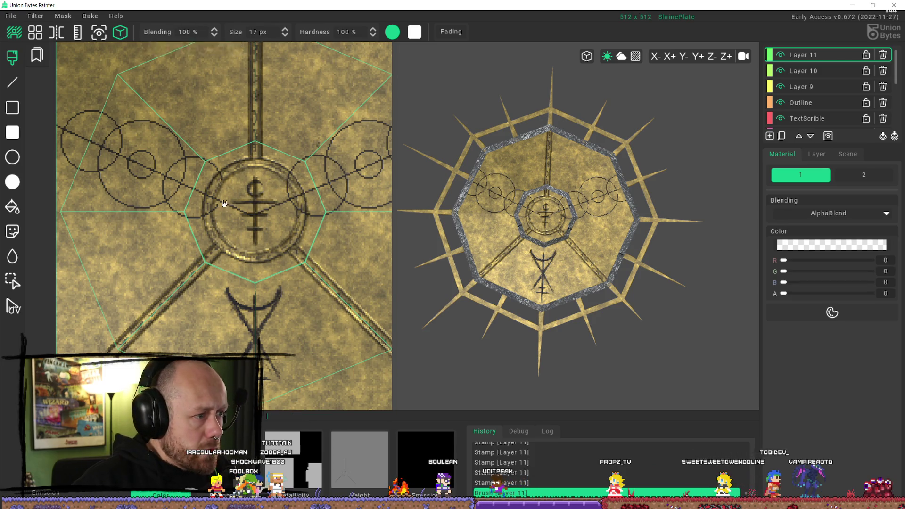
scroll(225, 204, up, 3)
mouse_move(246, 195)
mouse_down()
mouse_move(238, 176)
mouse_move(251, 205)
mouse_move(208, 254)
mouse_up()
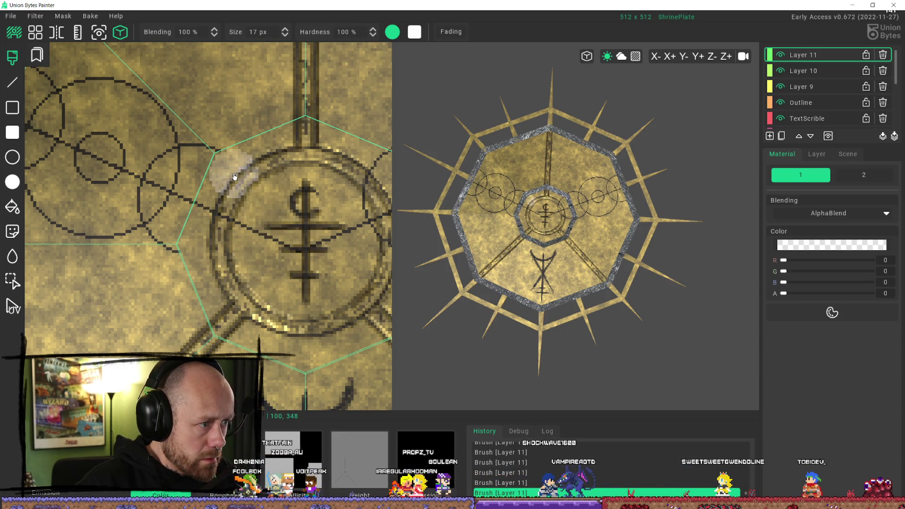
middle_drag(234, 174, 190, 222)
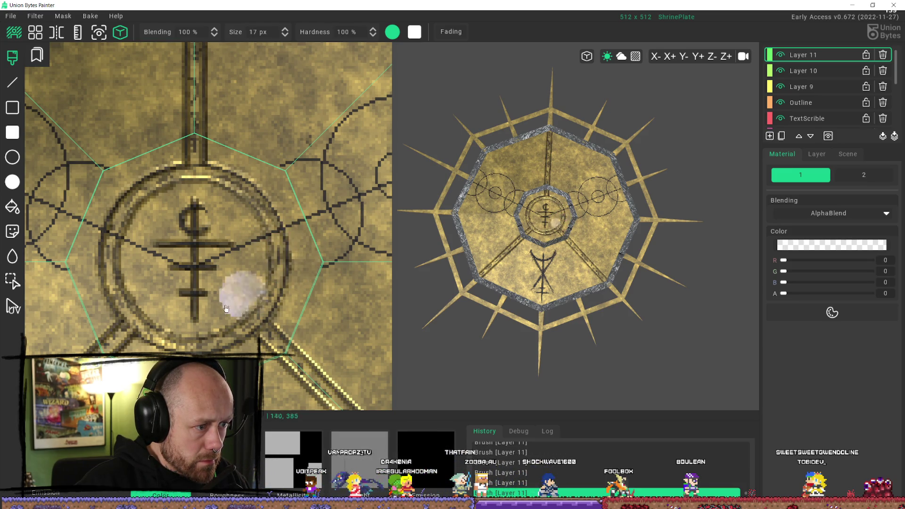
scroll(246, 263, down, 2)
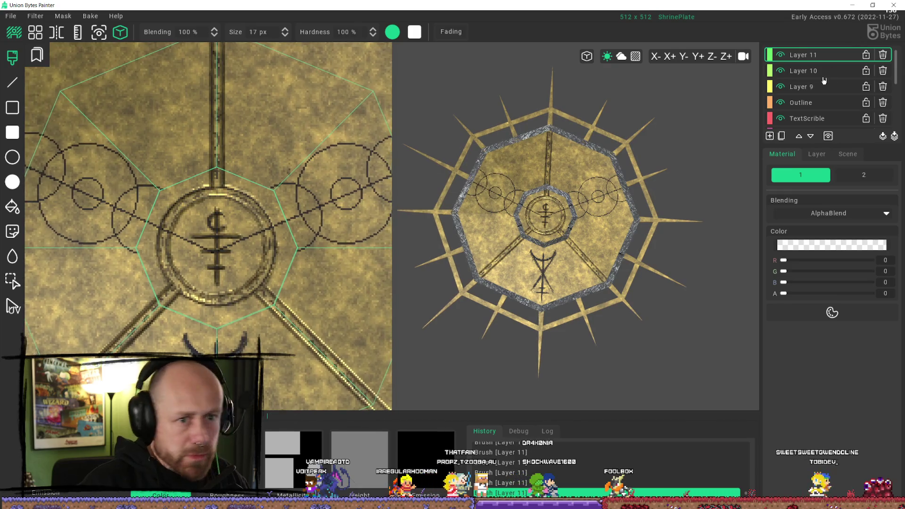
On Layer 10, paint across the emblem and erase the line running past the right circles.
click(823, 71)
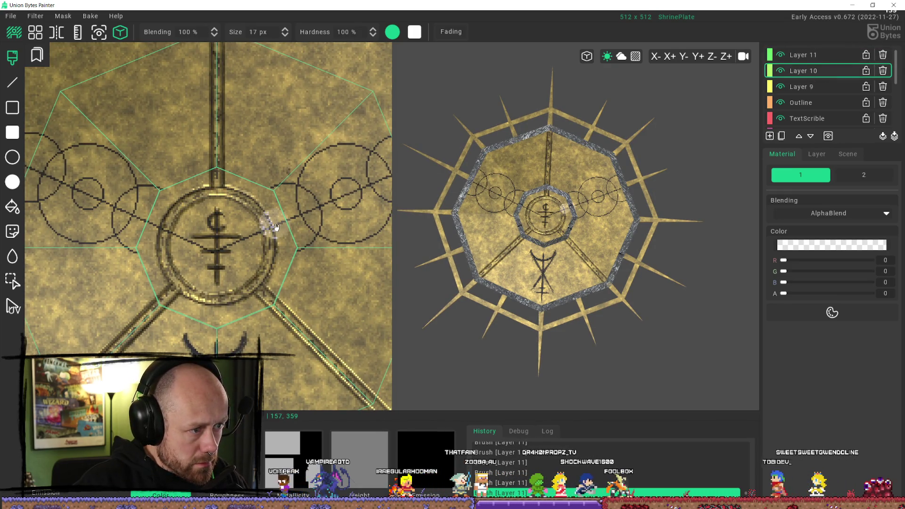
mouse_move(192, 257)
mouse_down()
mouse_move(192, 246)
mouse_move(161, 229)
mouse_up()
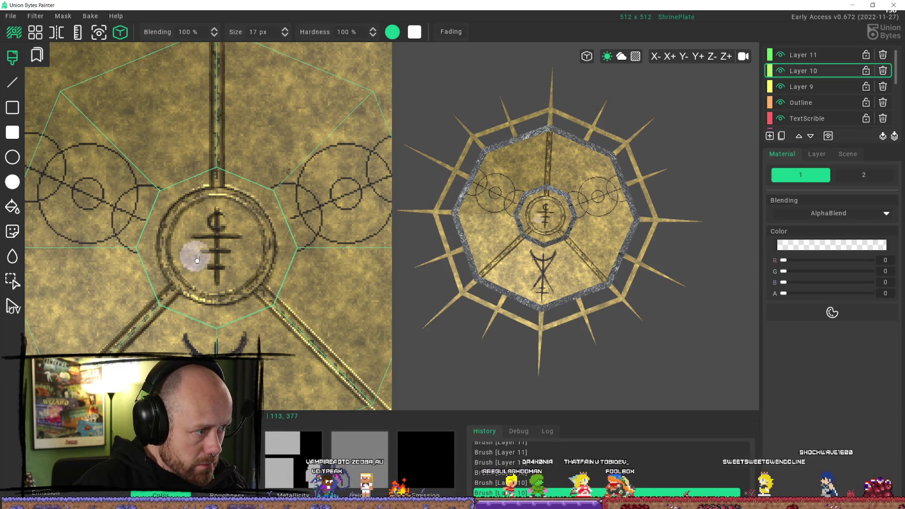
middle_drag(192, 253, 102, 209)
scroll(102, 209, down, 1)
click(100, 208)
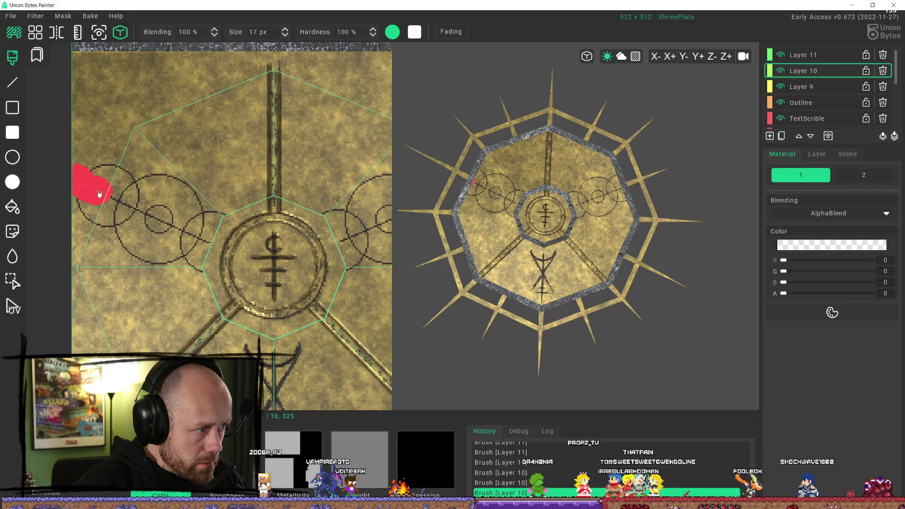
middle_drag(118, 252, 262, 204)
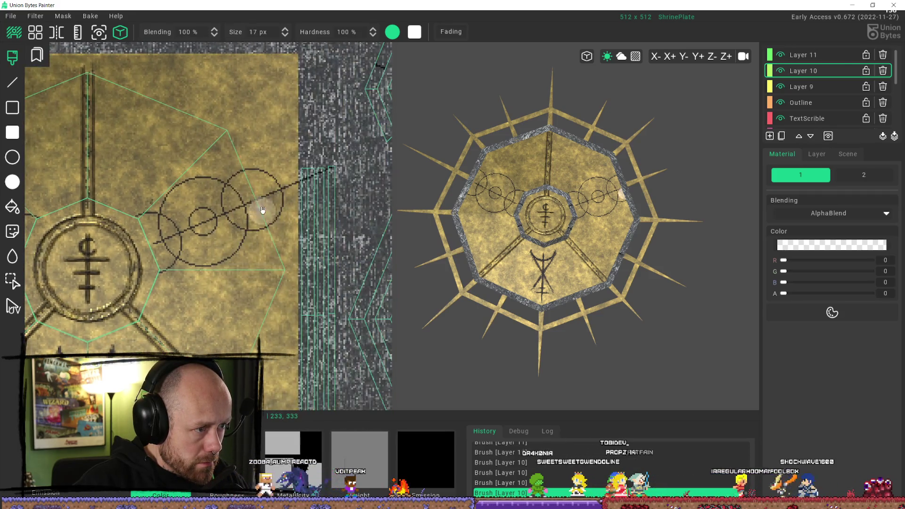
mouse_move(267, 200)
mouse_down()
mouse_move(318, 172)
mouse_move(295, 180)
mouse_up()
On Layer 11, erase the upper-right circle's outer arc and the gap in the right chain.
click(801, 55)
scroll(294, 250, up, 1)
middle_drag(293, 250, 177, 213)
scroll(177, 214, up, 1)
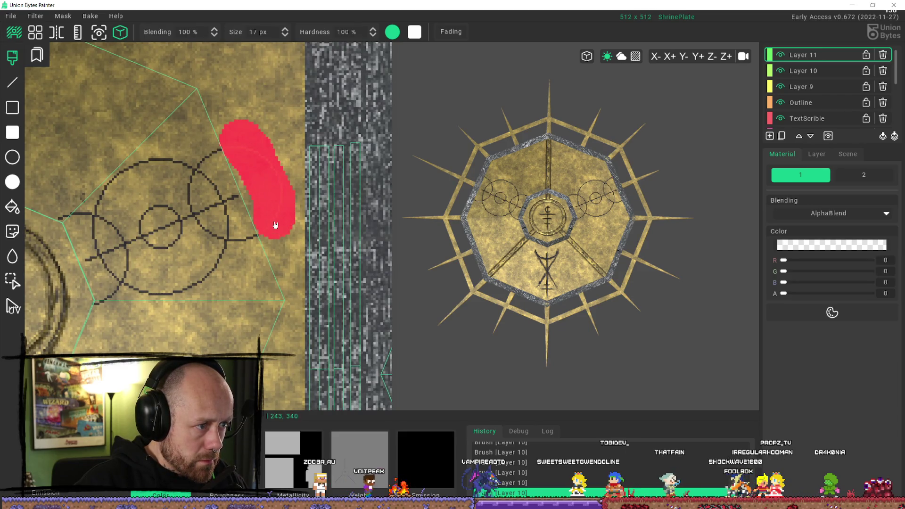
drag(287, 229, 288, 232)
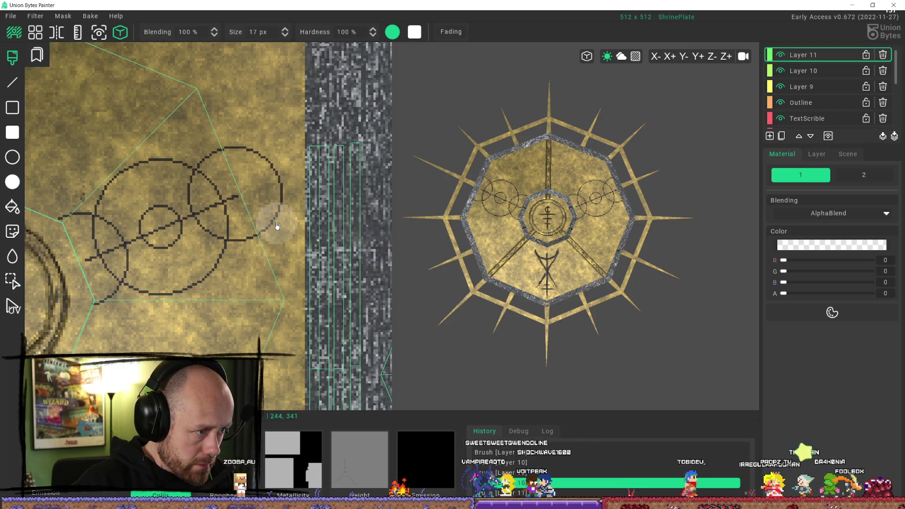
drag(243, 137, 286, 213)
mouse_move(182, 329)
middle_down()
mouse_move(376, 309)
mouse_move(330, 325)
mouse_move(338, 325)
mouse_move(217, 227)
middle_up()
scroll(338, 324, down, 2)
scroll(186, 186, up, 3)
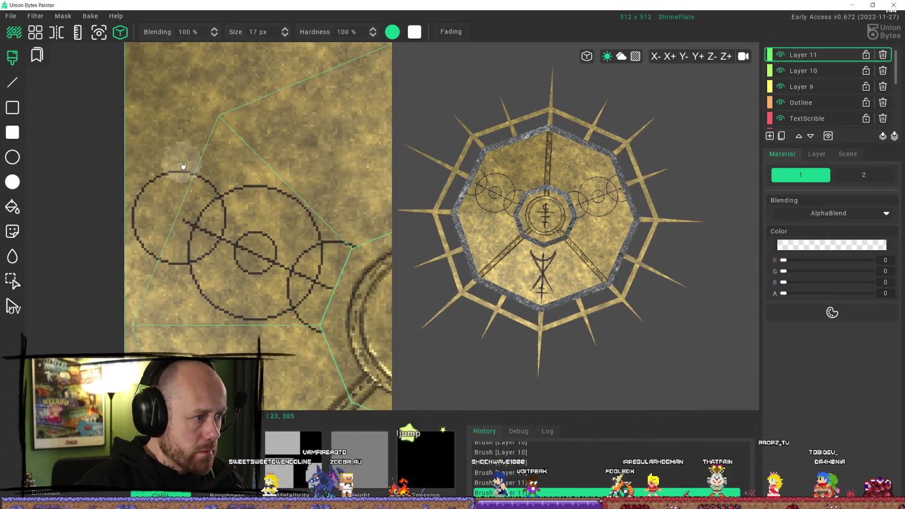
Erase the left circle's outline arc and orbit the 3D plate to a top-down view.
mouse_move(179, 168)
mouse_down()
mouse_move(152, 203)
mouse_move(142, 249)
mouse_move(152, 178)
mouse_up()
scroll(229, 253, down, 3)
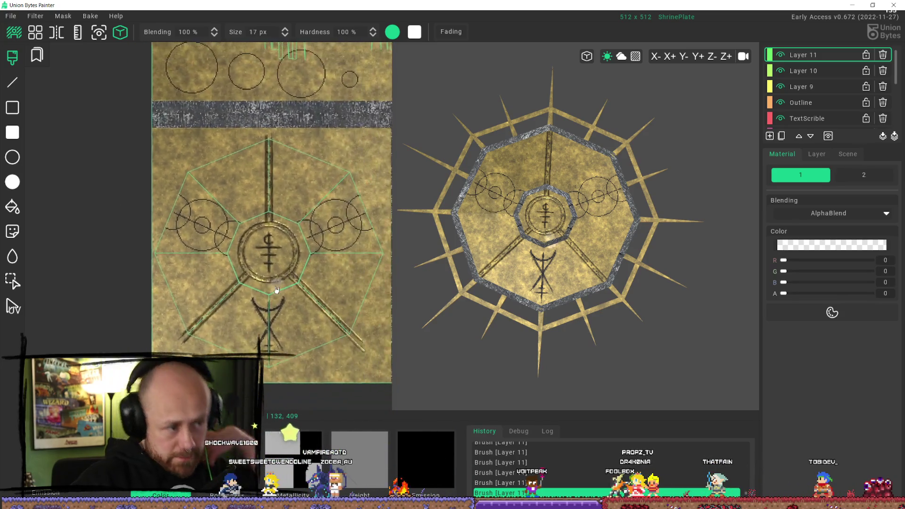
middle_drag(318, 229, 317, 261)
scroll(317, 260, down, 1)
mouse_move(514, 359)
middle_down()
mouse_move(529, 288)
mouse_move(590, 262)
mouse_move(768, 306)
mouse_move(590, 264)
middle_up()
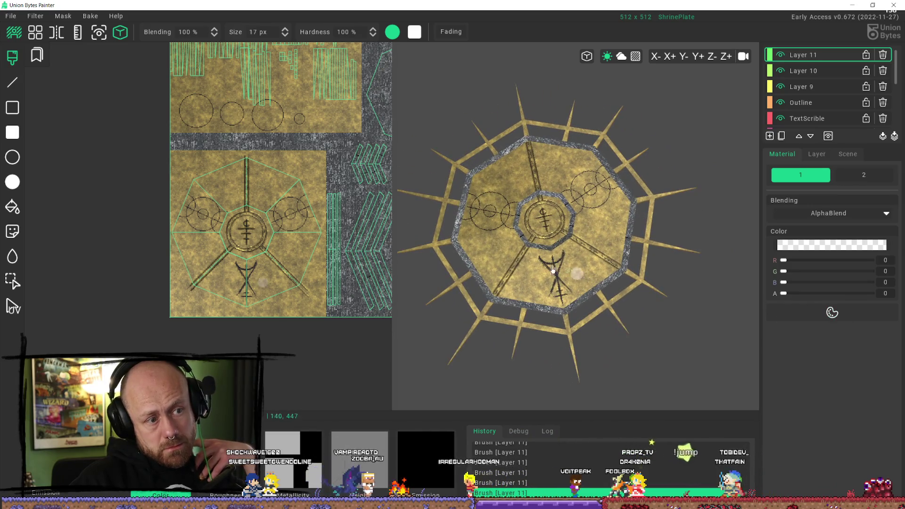
scroll(485, 245, up, 5)
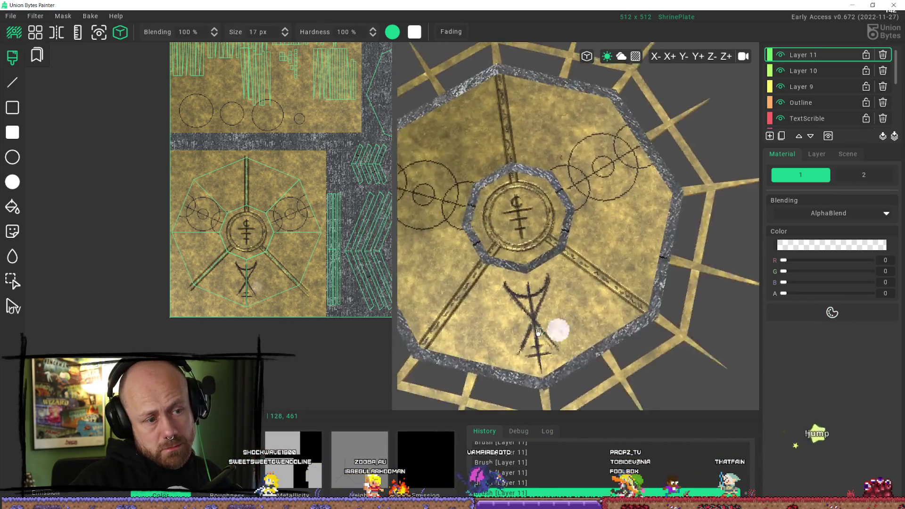
mouse_move(536, 358)
middle_down()
mouse_move(574, 327)
mouse_move(560, 327)
middle_up()
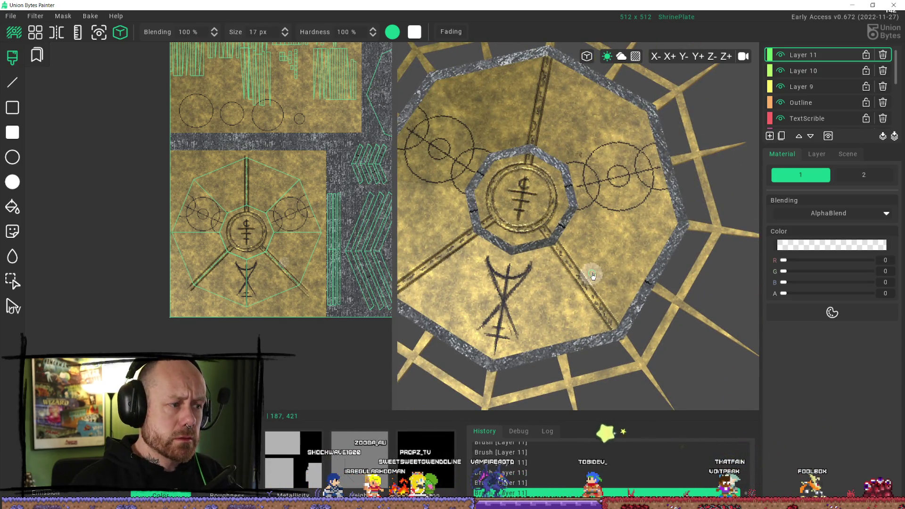
click(812, 73)
Hide and show Layer 11's circles twice to compare, then zoom in on the inner ring.
click(813, 58)
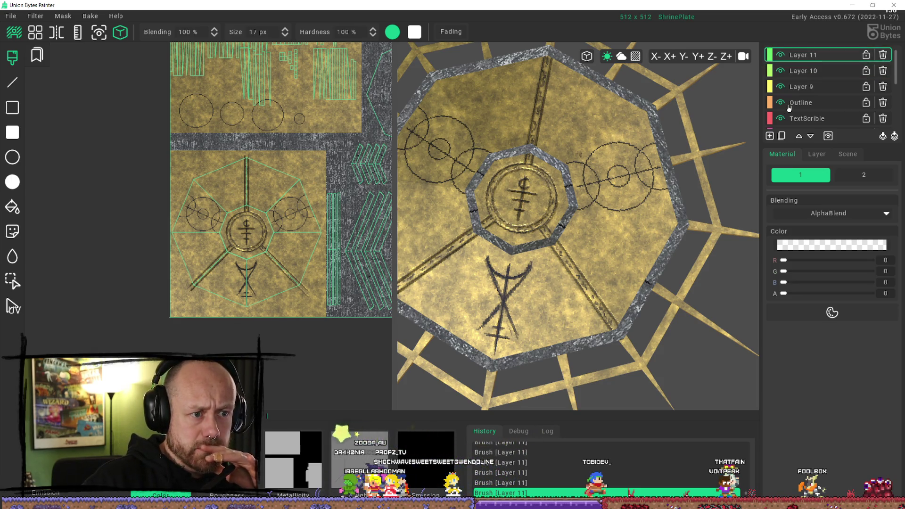
scroll(538, 198, up, 3)
right_drag(538, 198, 594, 179)
click(813, 70)
click(782, 56)
click(781, 55)
click(781, 56)
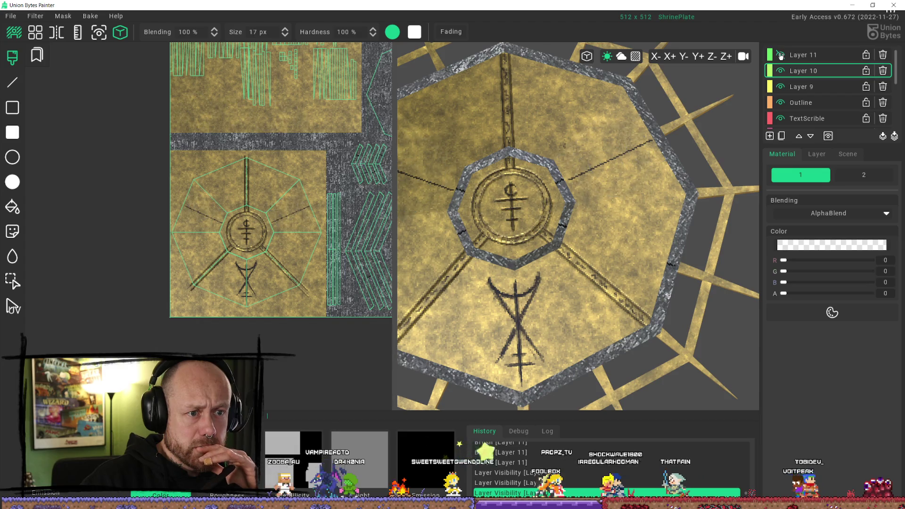
click(781, 56)
click(804, 55)
right_drag(460, 192, 563, 230)
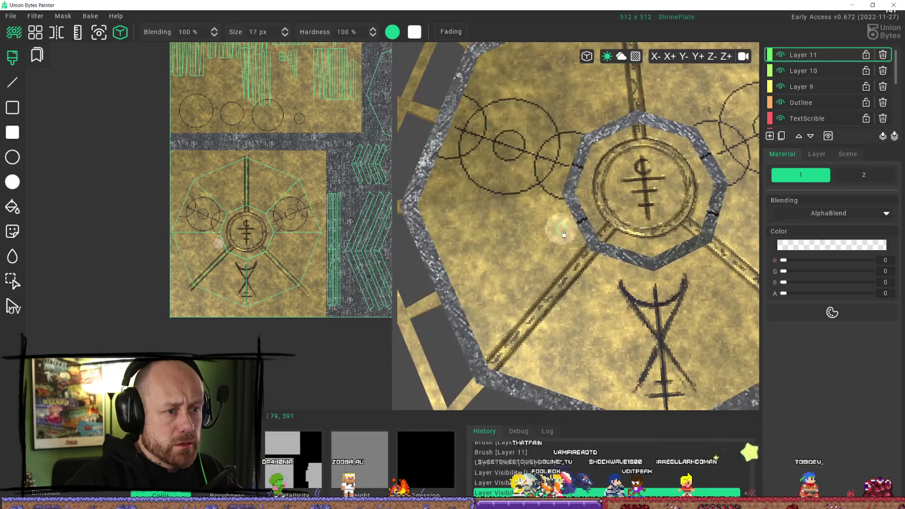
Make Layer 10 the active layer with its lines visible.
click(799, 74)
click(782, 72)
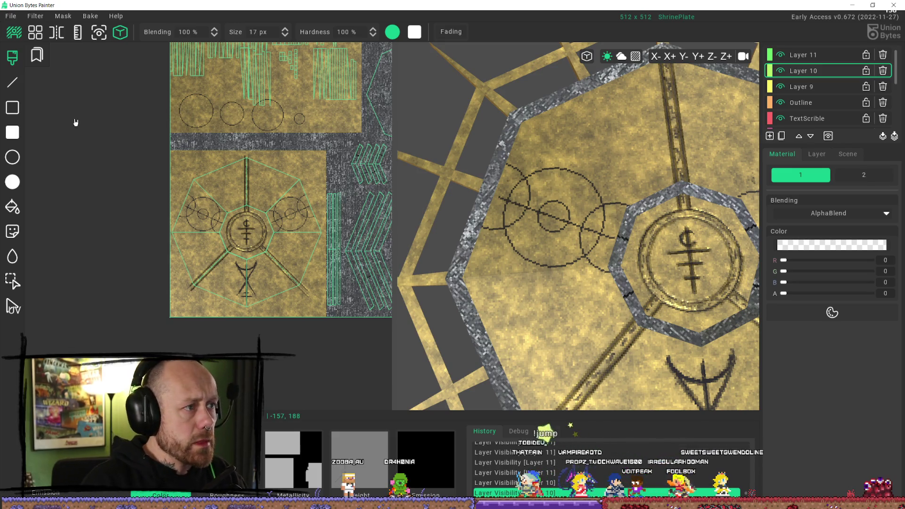
ctrl+scroll(192, 63, down, 8)
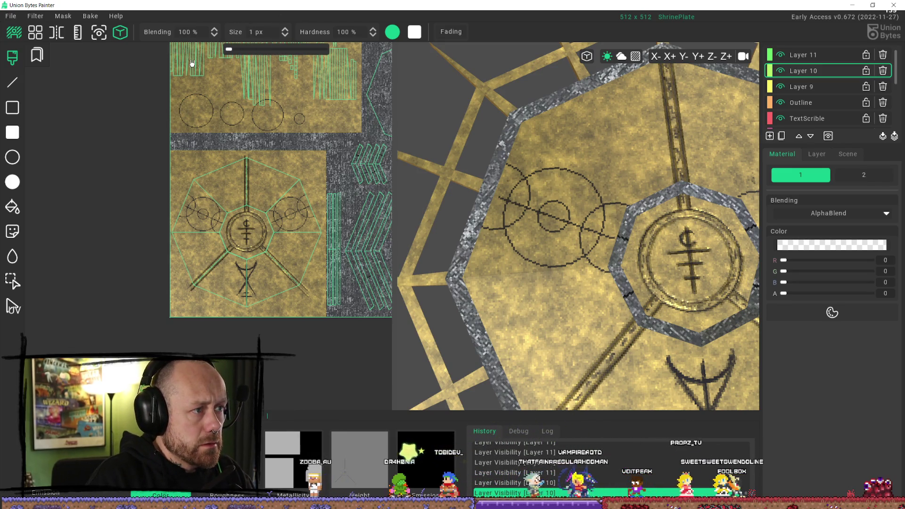
Raise brush alpha to 178 and paint a dark diagonal line and crossing stroke through the left circles.
drag(788, 294, 844, 300)
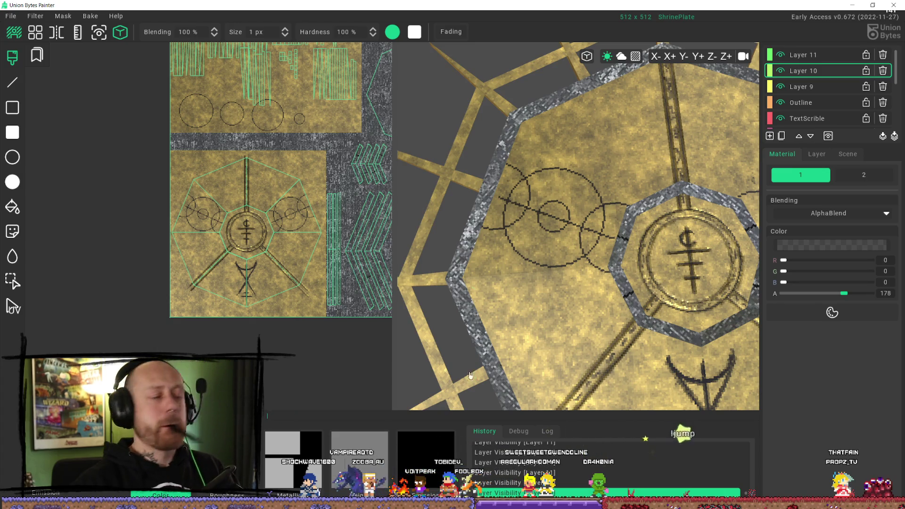
scroll(253, 219, up, 8)
scroll(253, 218, up, 1)
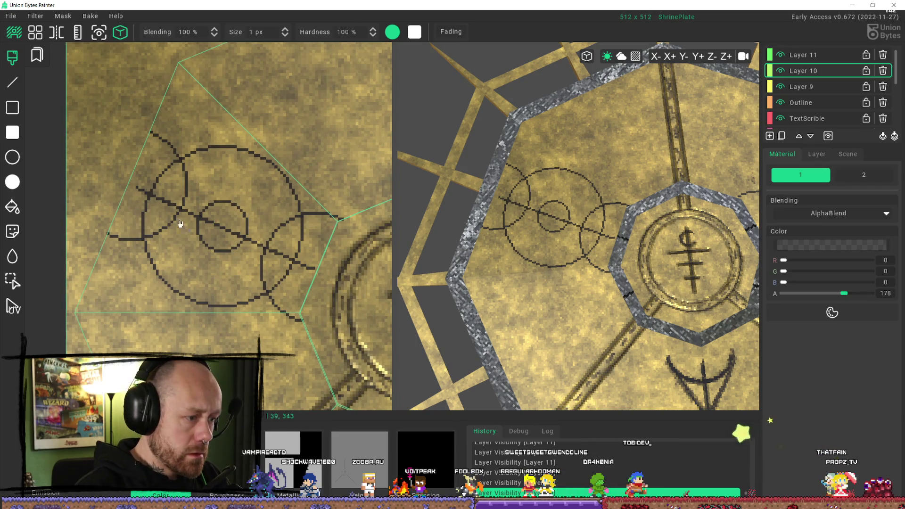
drag(137, 185, 313, 272)
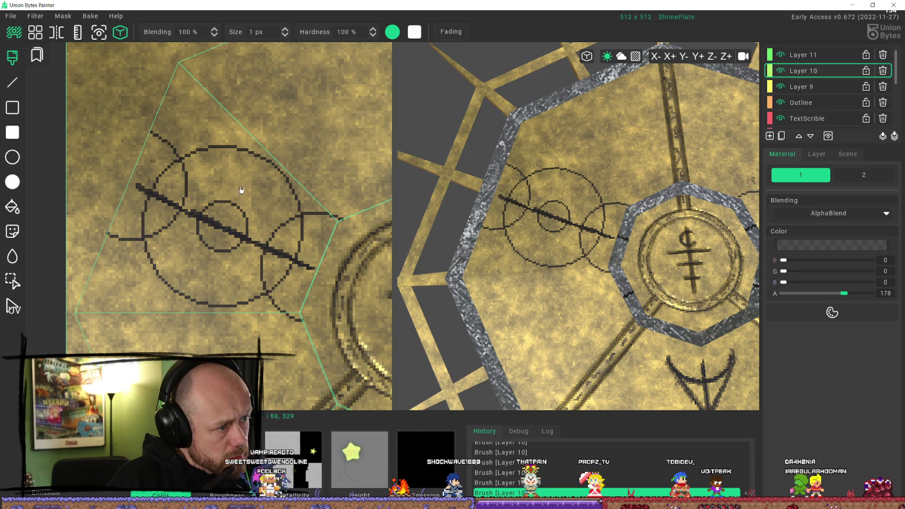
drag(213, 257, 236, 206)
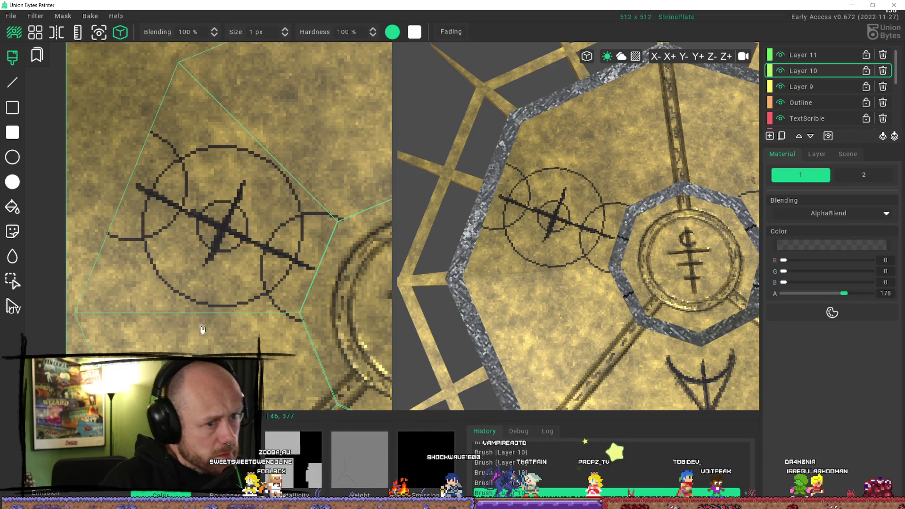
Check the plate top-down, undo the crossing strokes, and lower brush alpha to 132.
scroll(689, 198, down, 5)
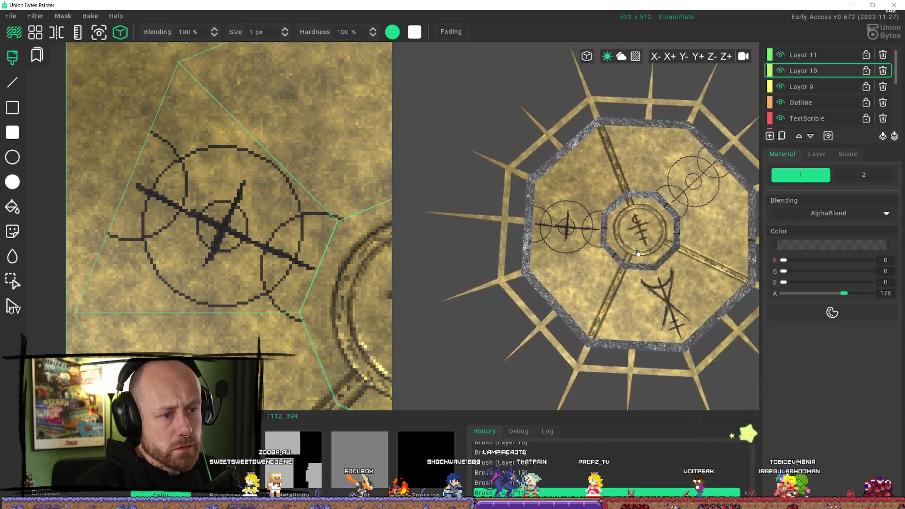
middle_drag(689, 198, 700, 236)
scroll(701, 237, up, 5)
scroll(531, 243, down, 3)
middle_drag(531, 242, 533, 264)
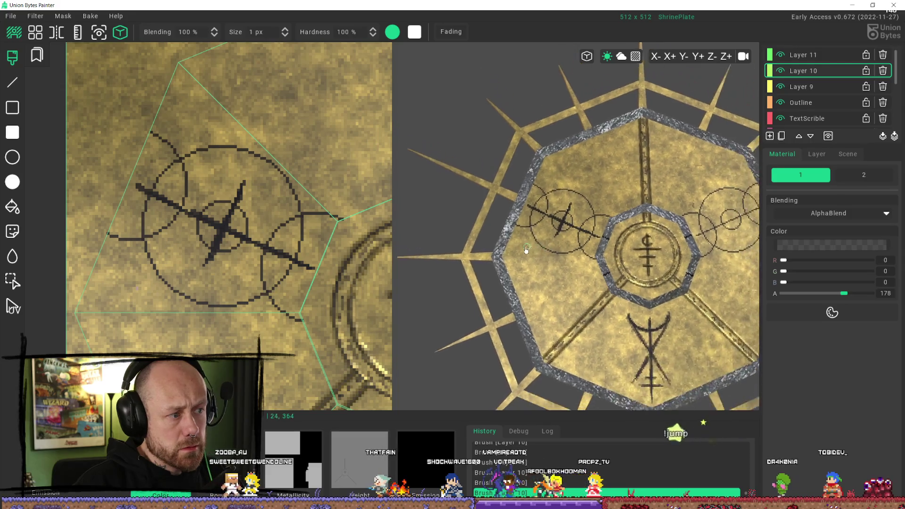
scroll(298, 251, up, 1)
scroll(297, 250, down, 2)
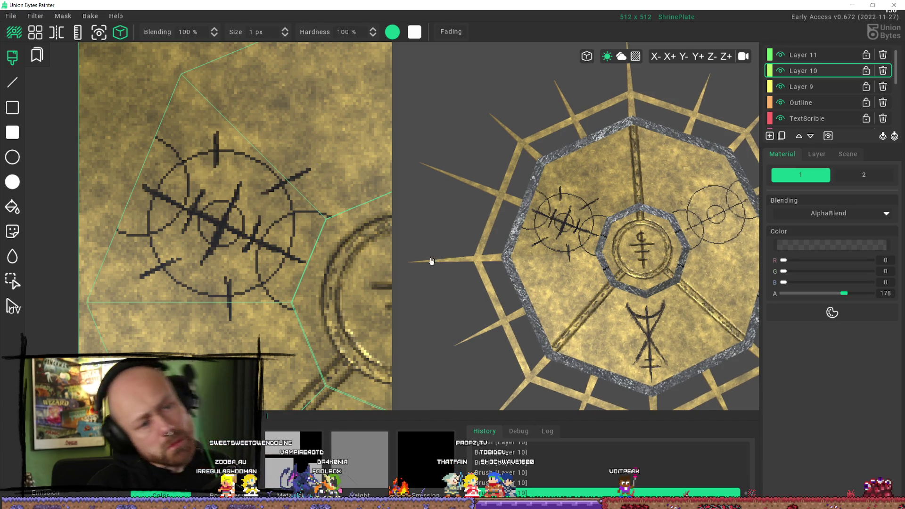
key(ctrl+z)
key(ctrl+z)
key(ctrl+z)
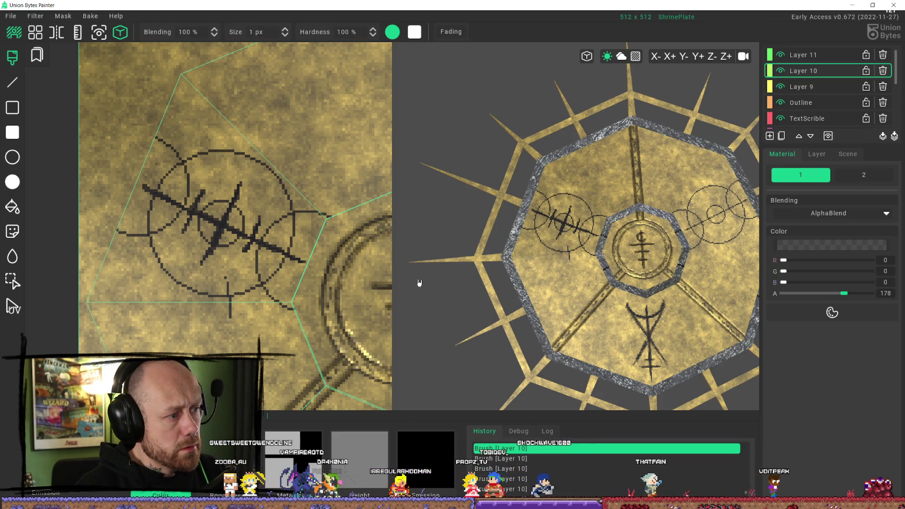
key(ctrl+z)
key(ctrl+z)
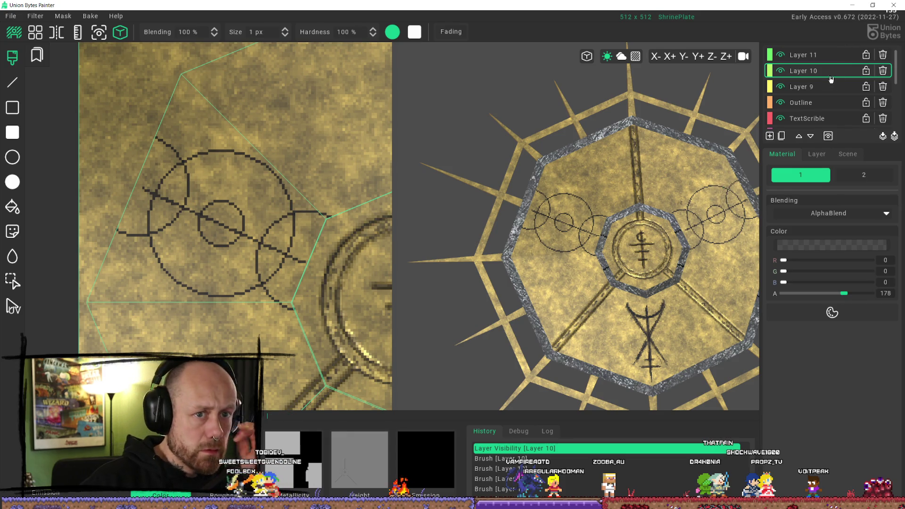
mouse_move(844, 293)
mouse_down()
mouse_move(813, 294)
mouse_move(822, 294)
mouse_up()
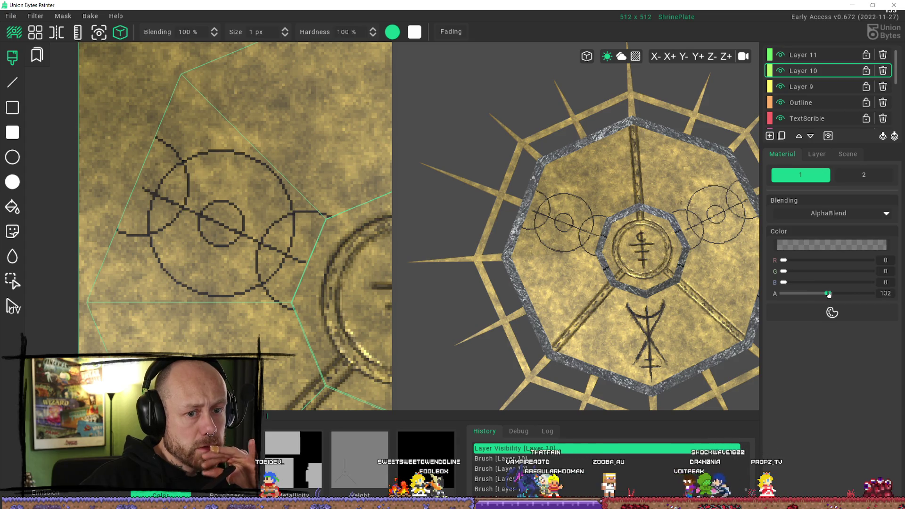
Paint test dabs and strokes on the grey stone area with the 11 px brush at alpha 156.
right_drag(641, 283, 622, 296)
scroll(267, 278, down, 5)
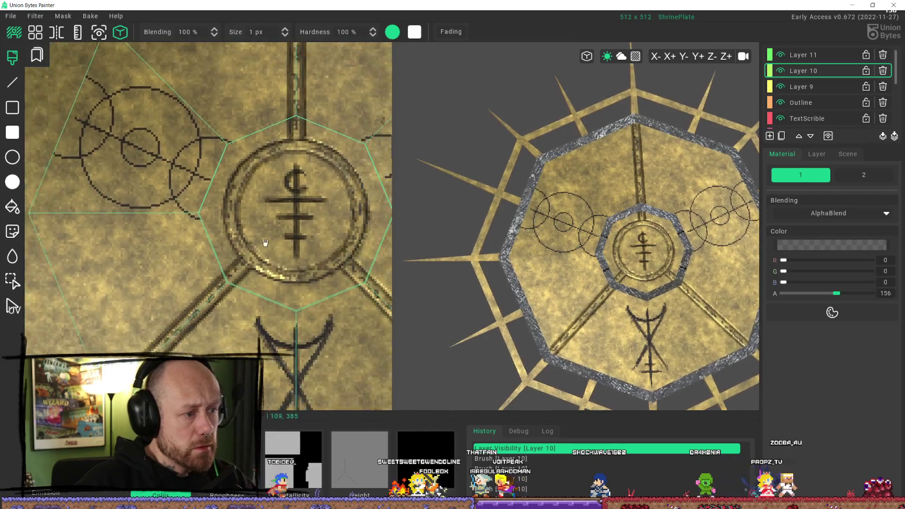
mouse_move(556, 264)
right_down()
mouse_move(585, 230)
mouse_move(556, 293)
right_up()
scroll(227, 316, down, 2)
mouse_move(226, 316)
right_down()
mouse_move(144, 319)
mouse_move(151, 218)
mouse_move(226, 213)
right_up()
scroll(143, 319, up, 2)
scroll(226, 214, down, 1)
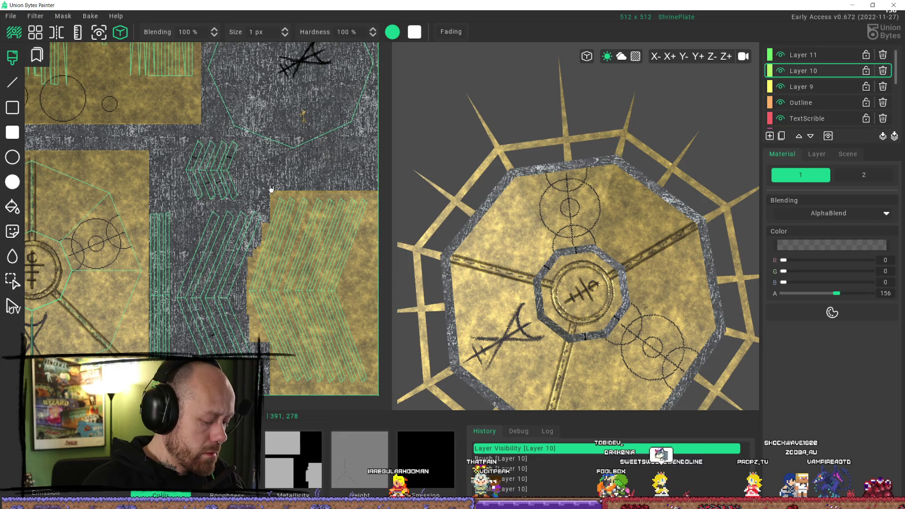
mouse_move(289, 33)
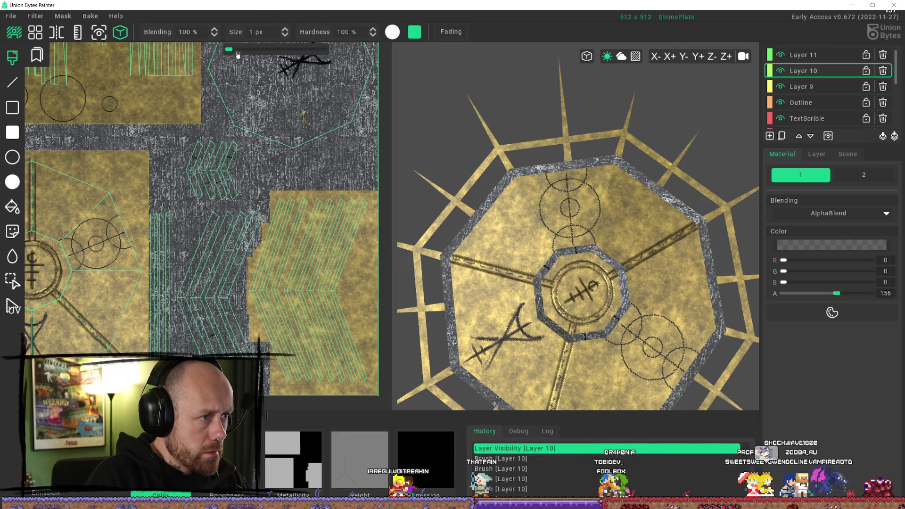
click(208, 135)
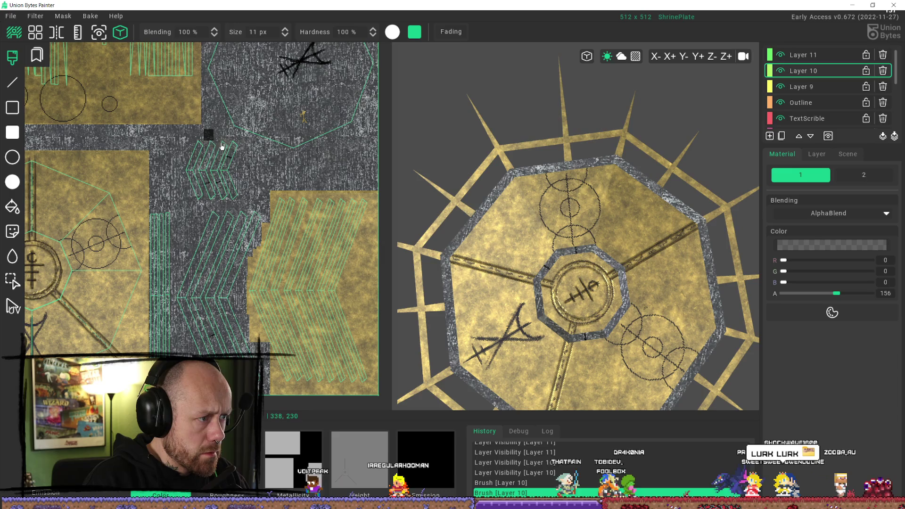
drag(217, 144, 229, 167)
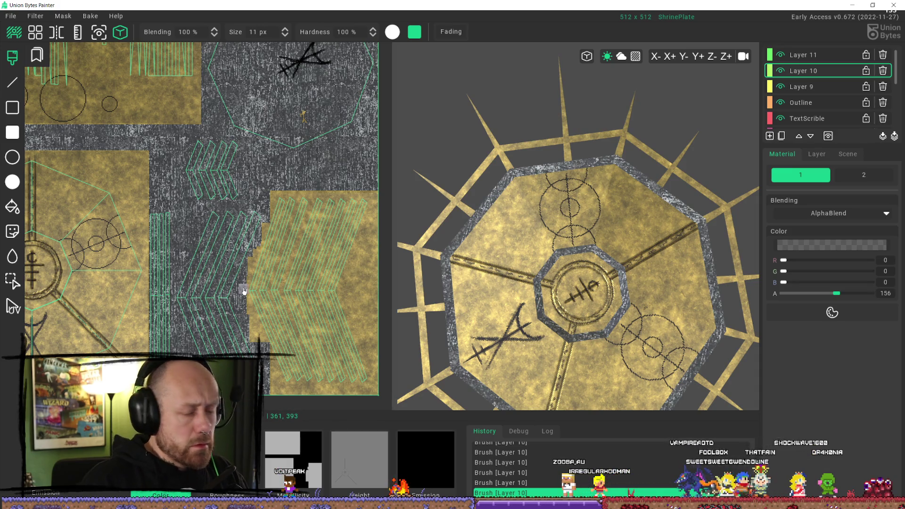
Reframe the 3D view on the plate and select Layer 11.
mouse_move(566, 227)
right_down()
mouse_move(586, 242)
mouse_move(599, 197)
mouse_move(599, 217)
right_up()
scroll(306, 229, up, 3)
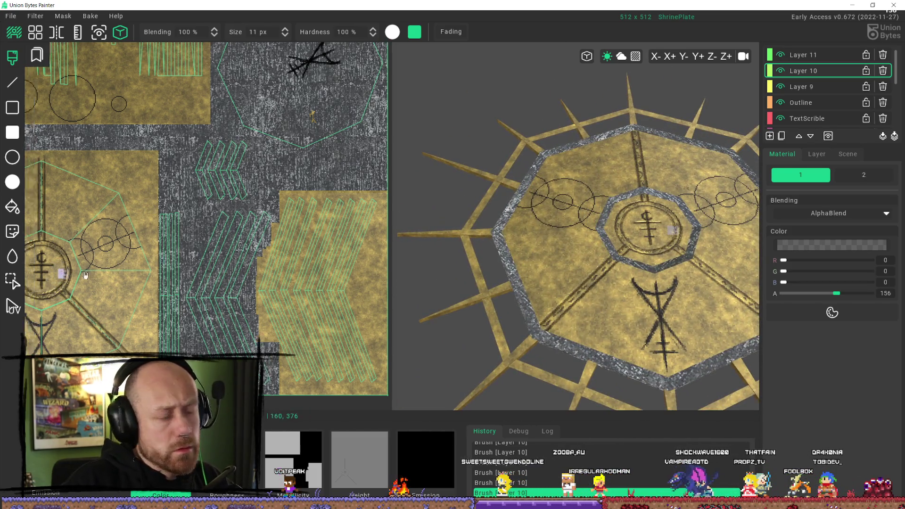
scroll(212, 222, up, 5)
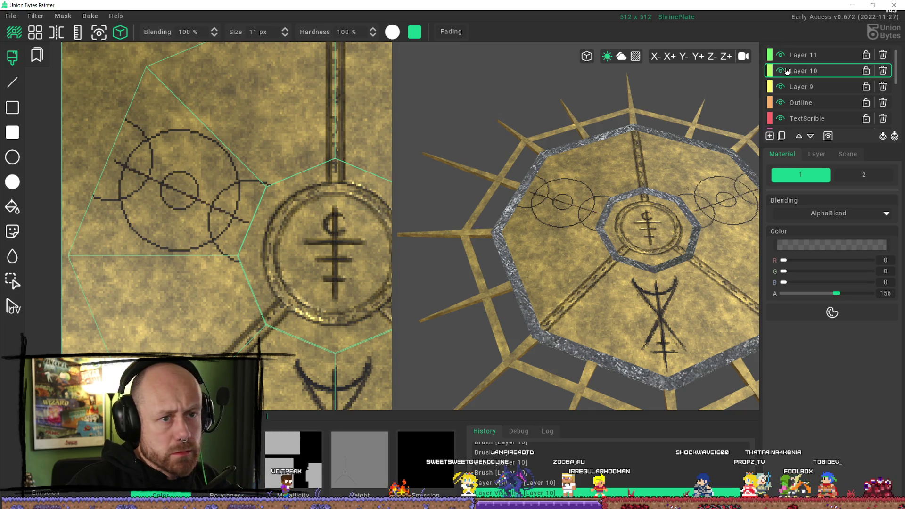
click(804, 55)
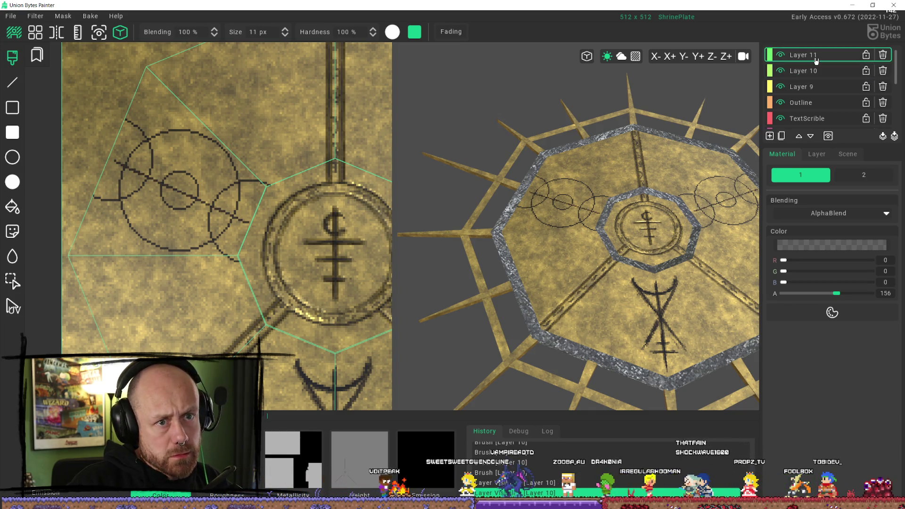
Fade Layer 10's Color channel to 0.38 in its layer settings.
click(808, 71)
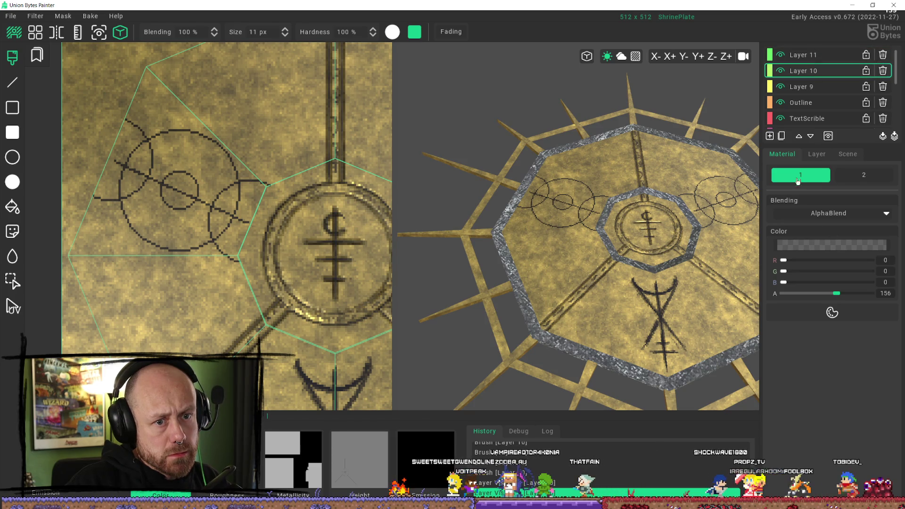
click(815, 155)
drag(835, 211, 798, 211)
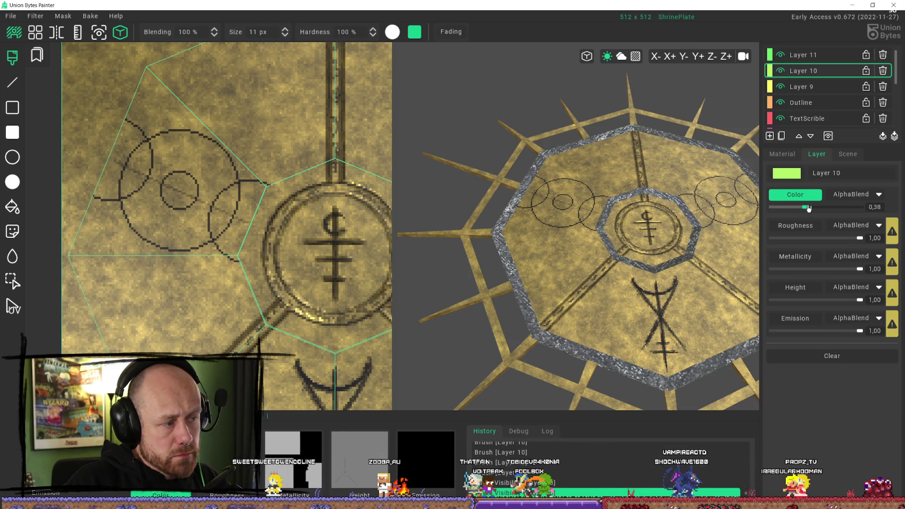
Fade Layer 11's Color channel to 0.45 and add a new layer above it.
click(808, 54)
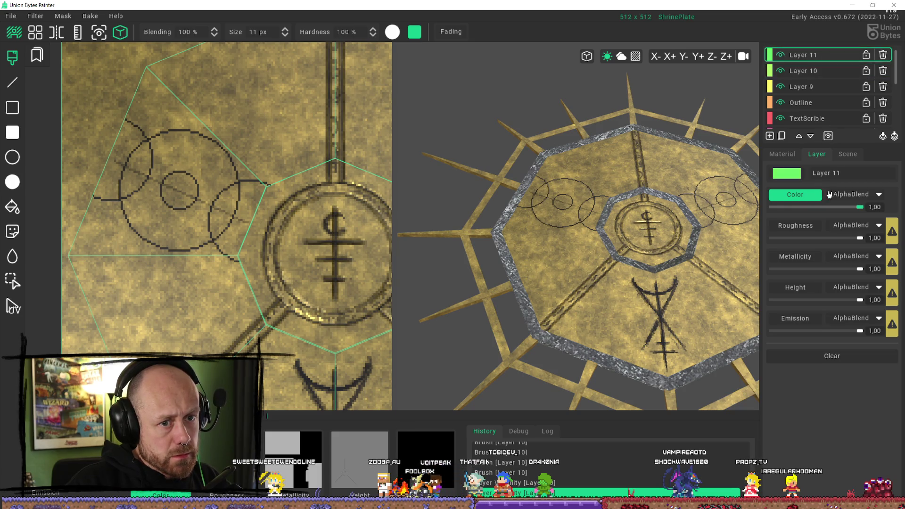
drag(854, 211, 811, 212)
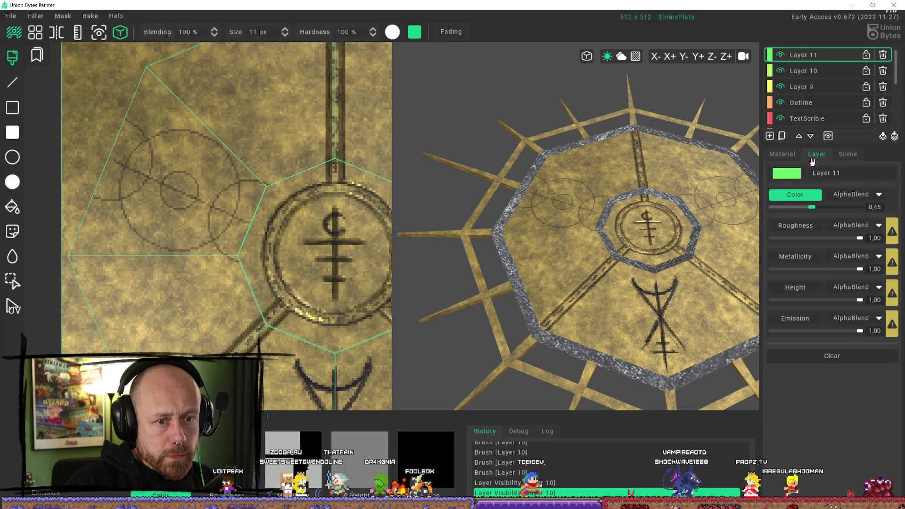
click(781, 136)
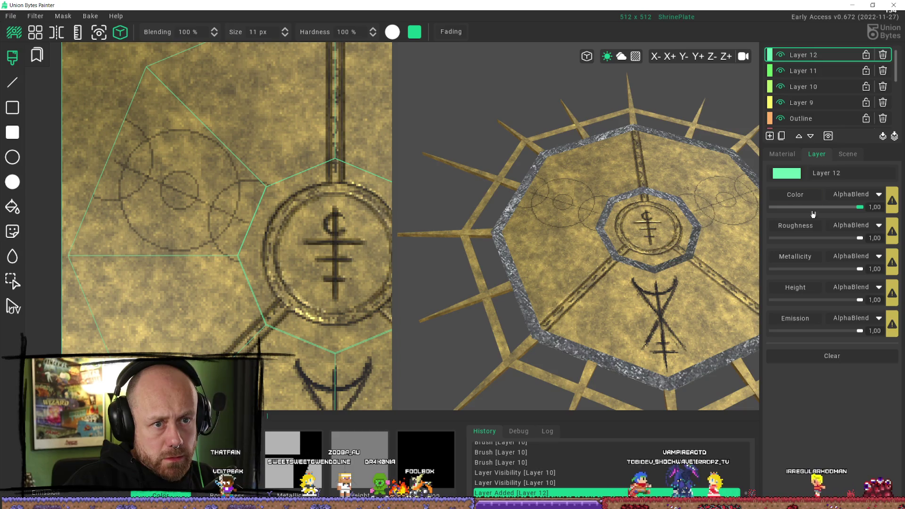
Name the new layer 'Lines', swap colours, and set a 1 px brush at alpha 104.
triple_click(862, 175)
text(Lines)
key(Return)
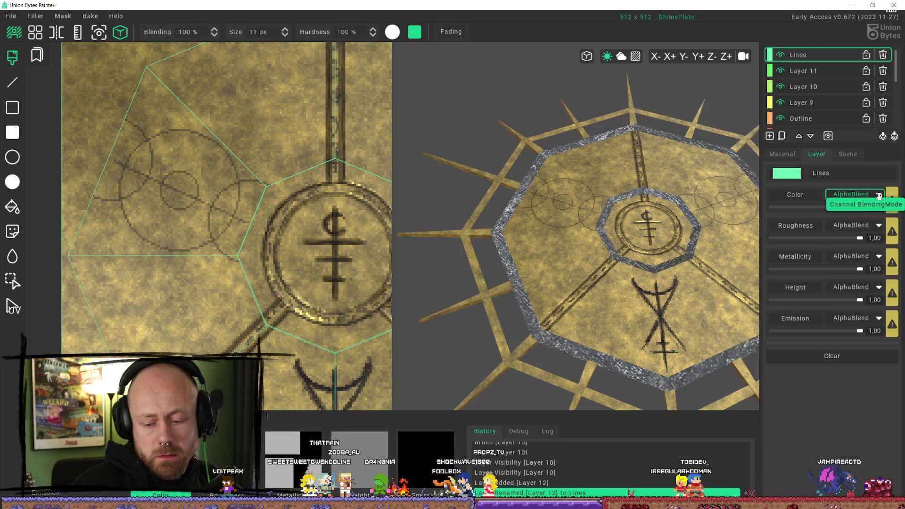
key(x)
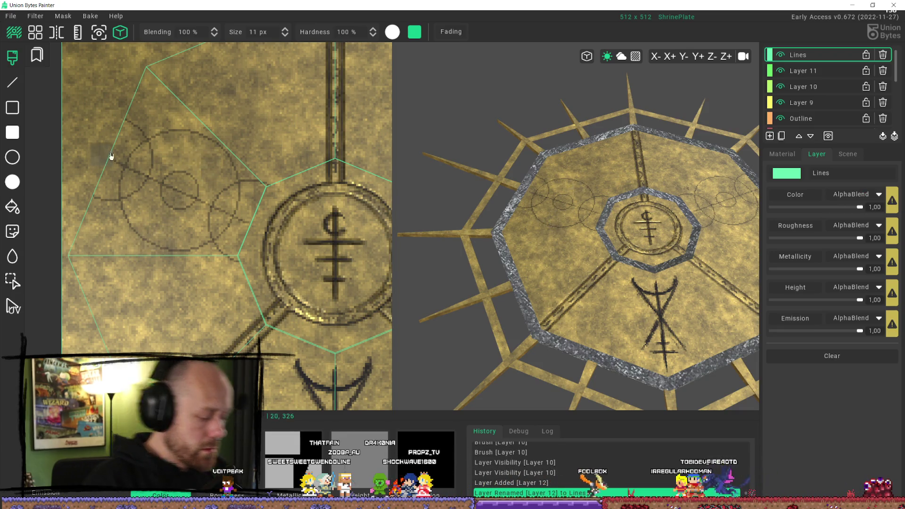
click(212, 39)
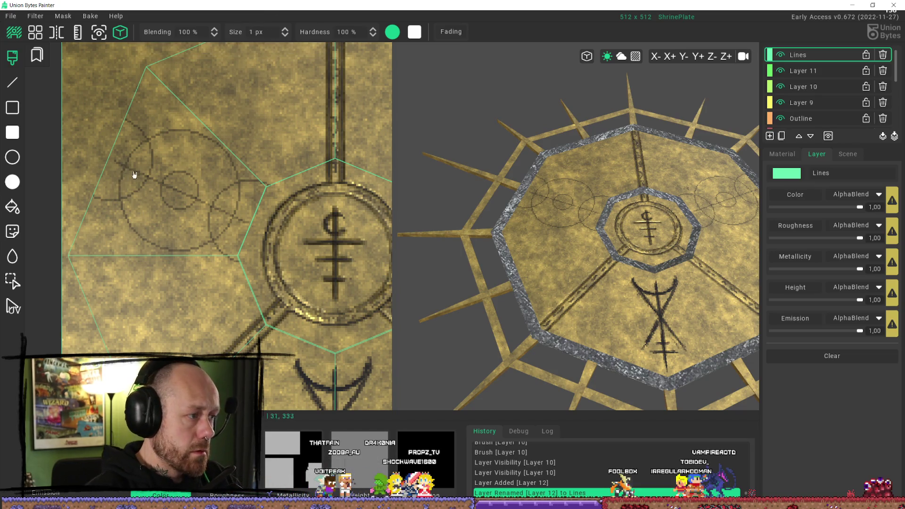
drag(118, 164, 199, 201)
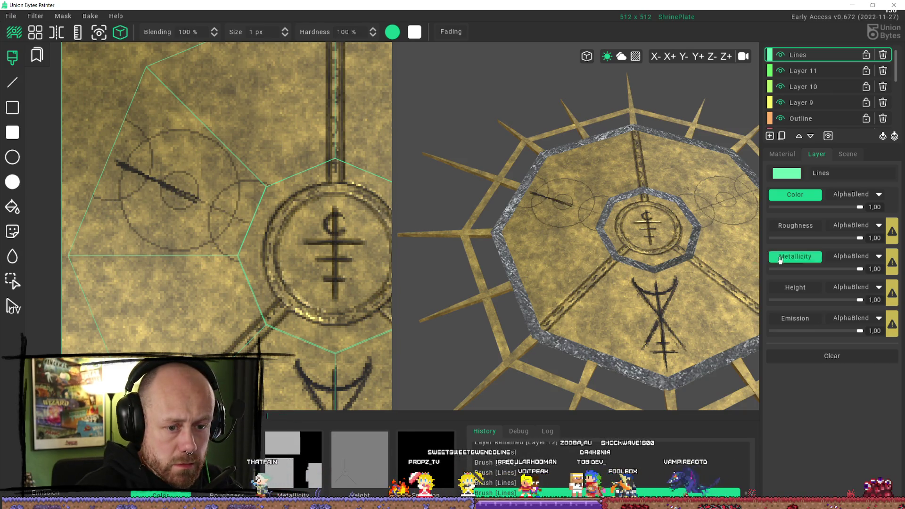
click(782, 154)
drag(843, 293, 820, 295)
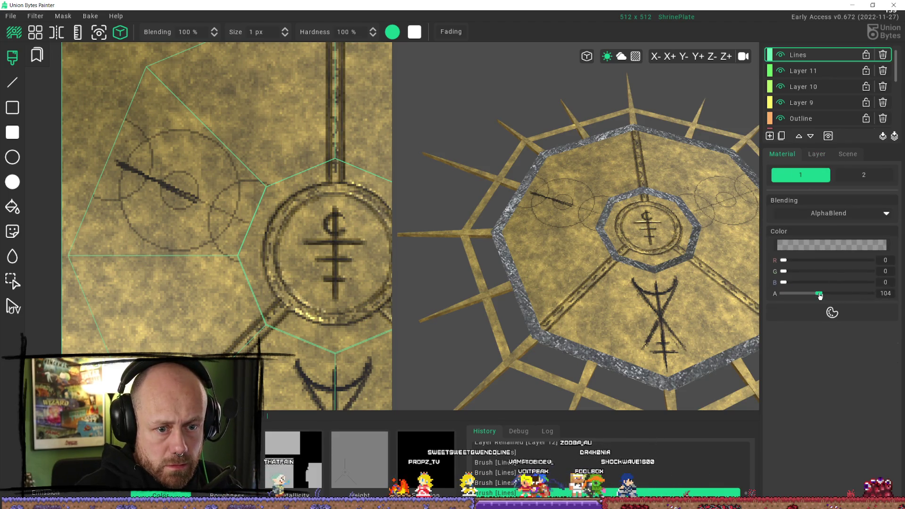
key(ctrl+z)
key(ctrl+z)
key(ctrl+z)
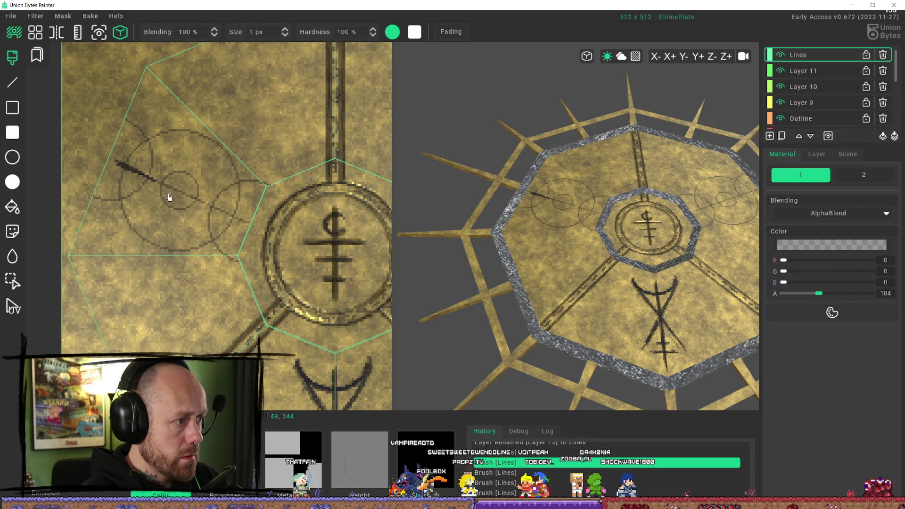
Draw a straight line through the small left circle and add small glyph strokes.
shift+click(157, 185)
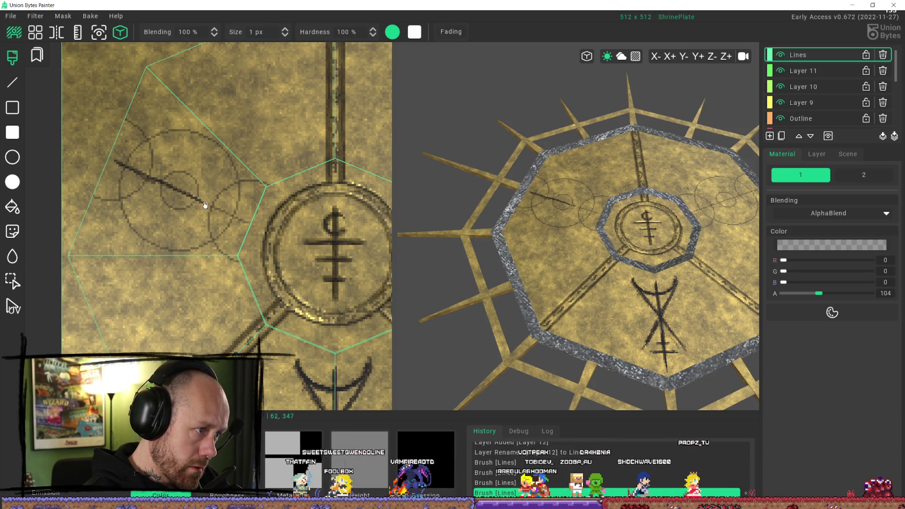
shift+click(252, 226)
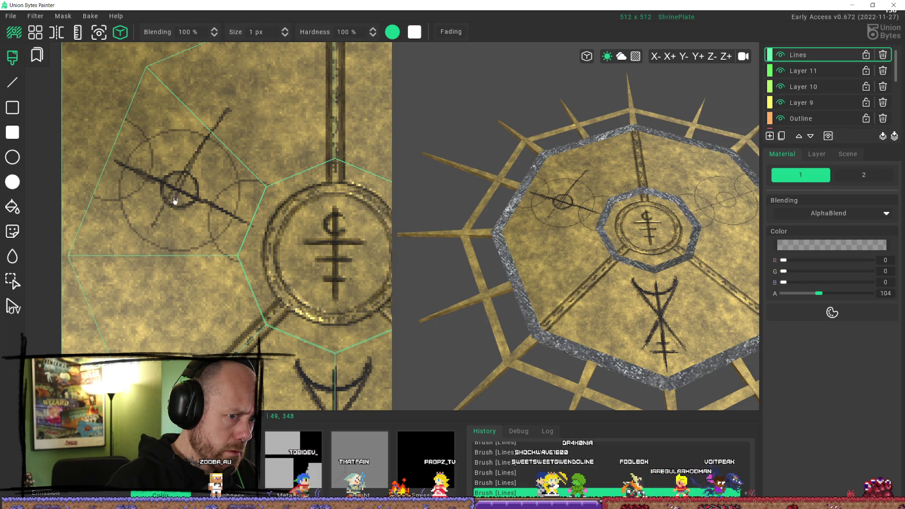
scroll(146, 283, down, 3)
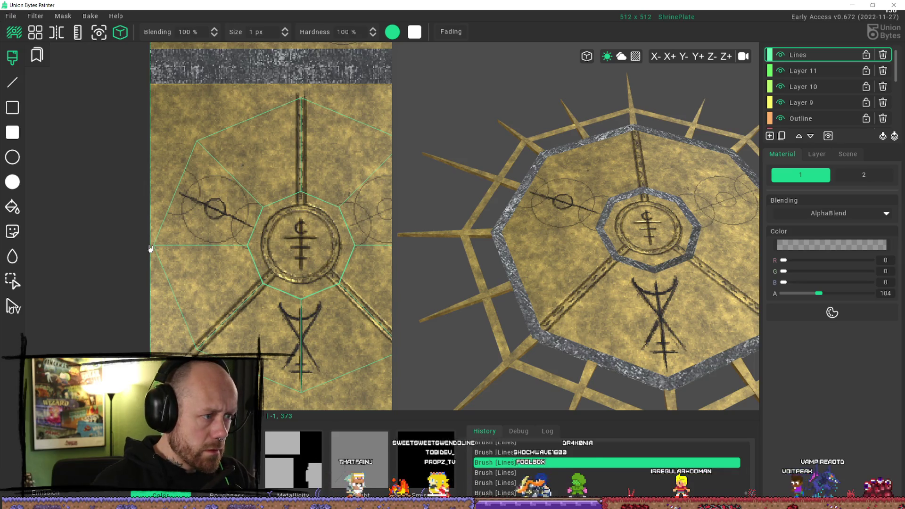
key(ctrl+z)
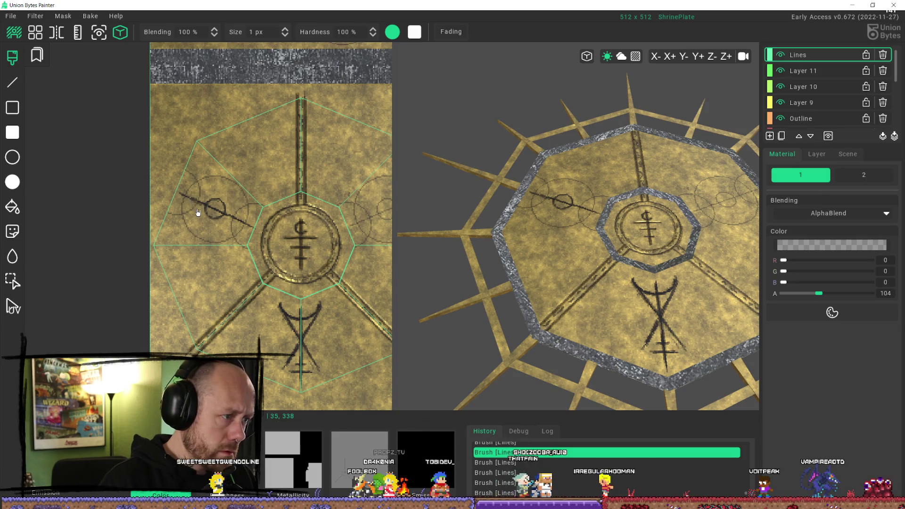
scroll(198, 209, up, 4)
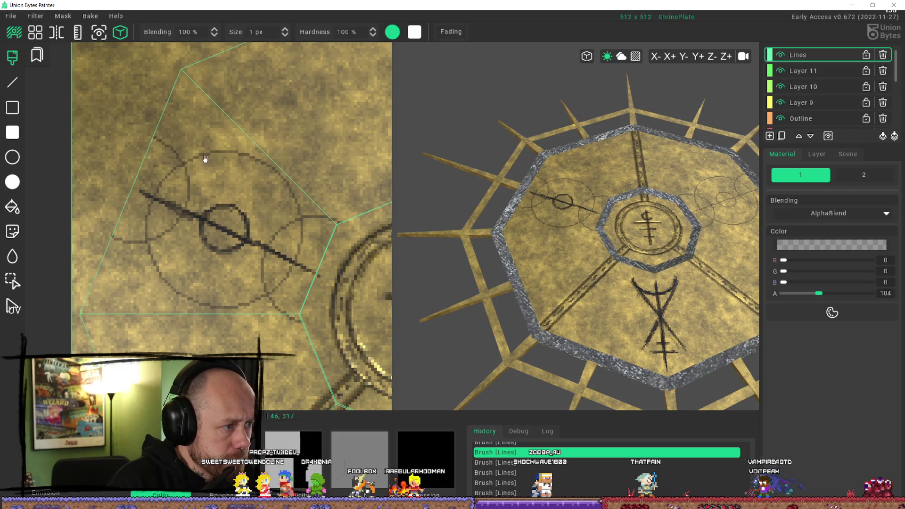
click(192, 168)
click(172, 184)
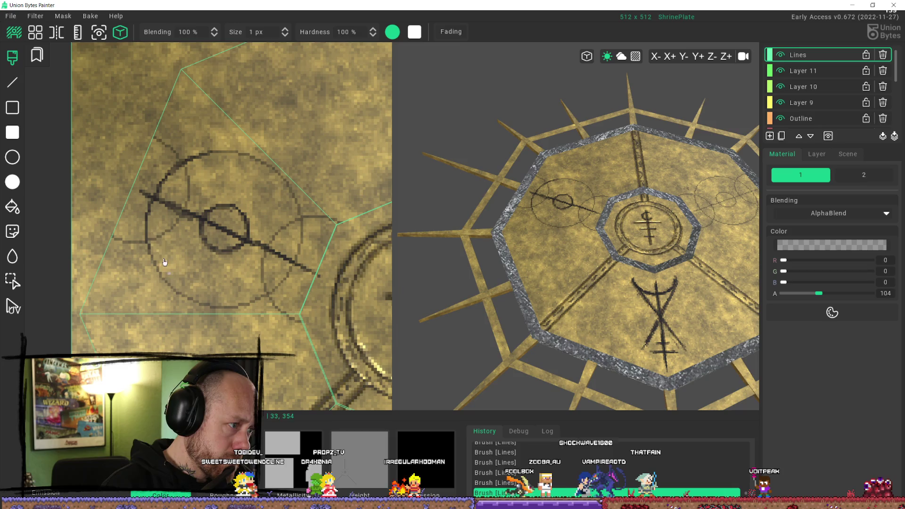
Ink the big circle's lower-left, lower-right and top arcs plus crossing strokes.
drag(173, 289, 239, 310)
drag(283, 285, 300, 255)
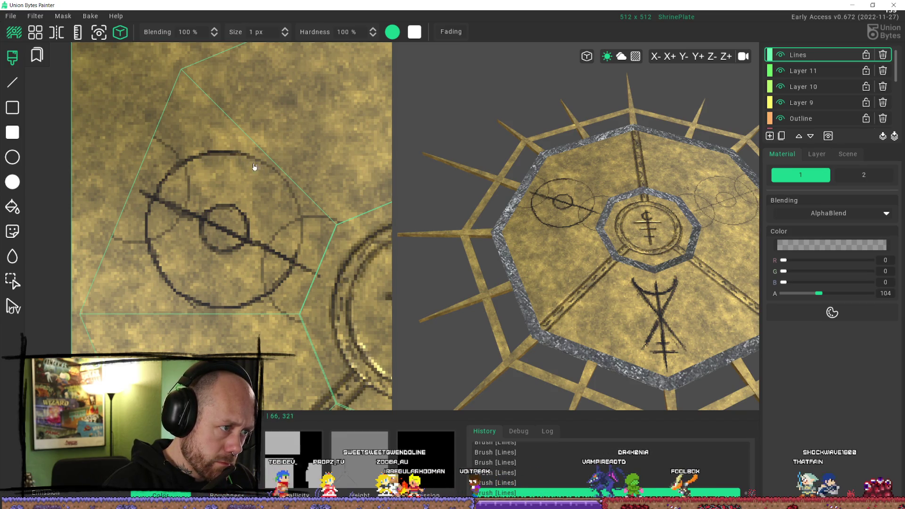
drag(280, 177, 297, 203)
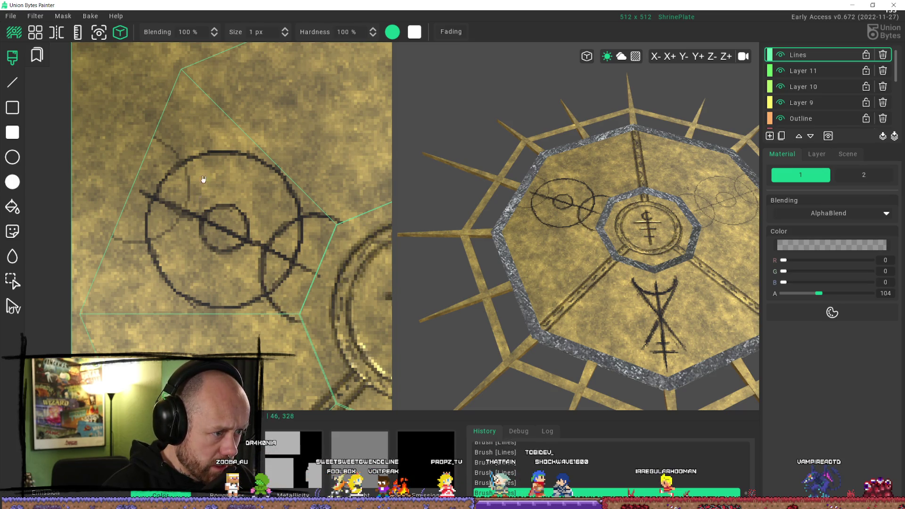
drag(163, 144, 188, 198)
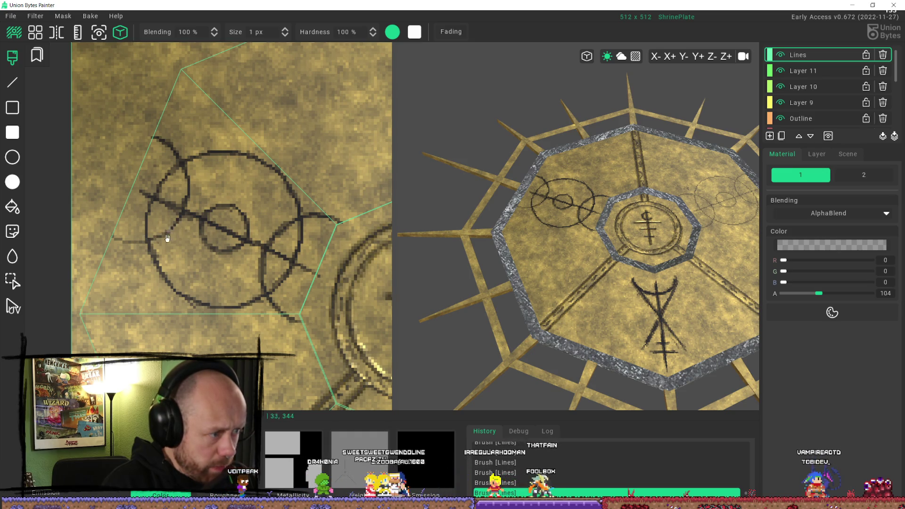
drag(116, 241, 139, 245)
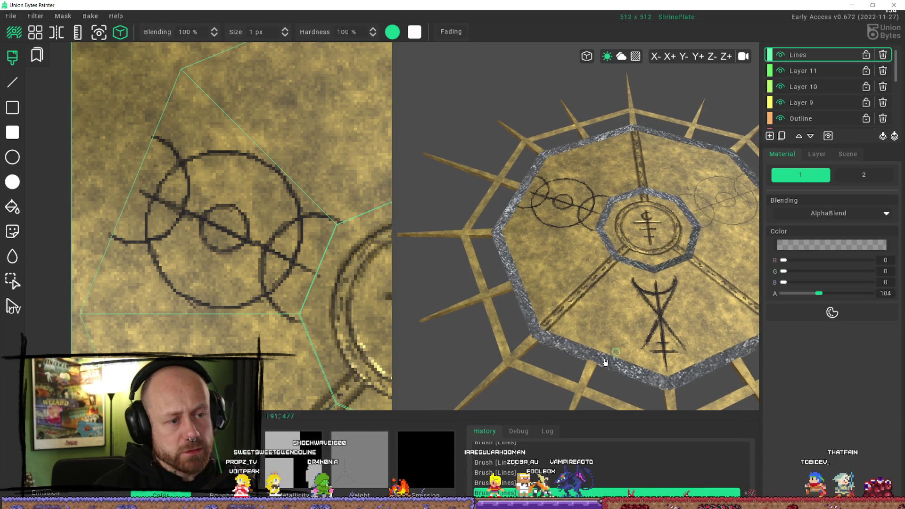
Undo the last stroke and add a short cross stroke inside the left glyph.
scroll(619, 354, up, 8)
scroll(605, 225, down, 5)
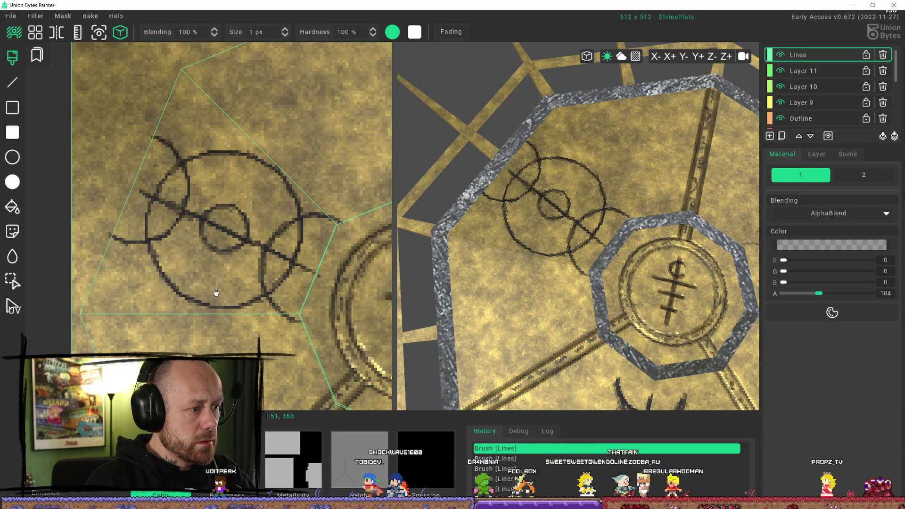
key(ctrl+z)
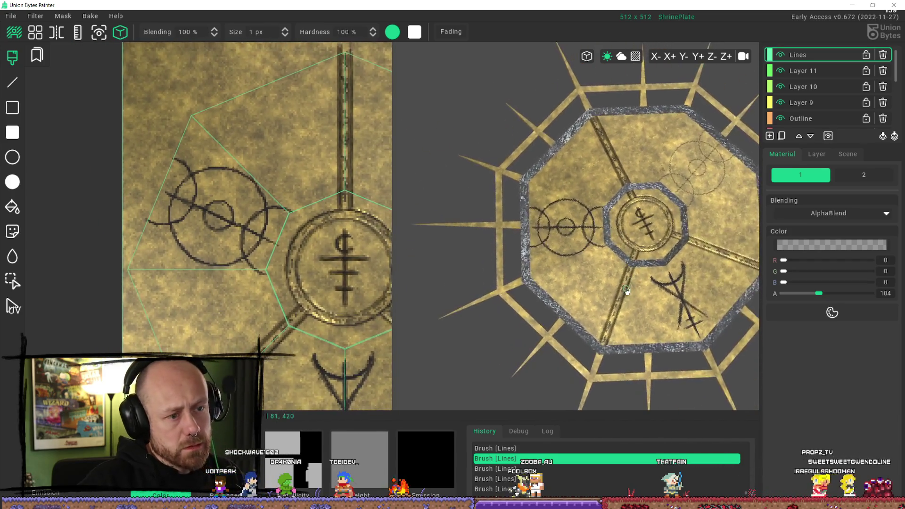
scroll(222, 258, up, 3)
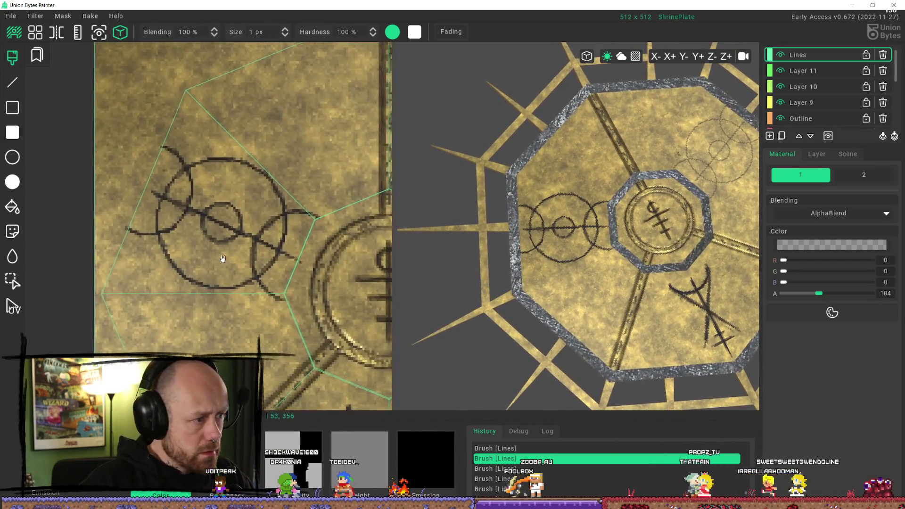
scroll(265, 237, down, 1)
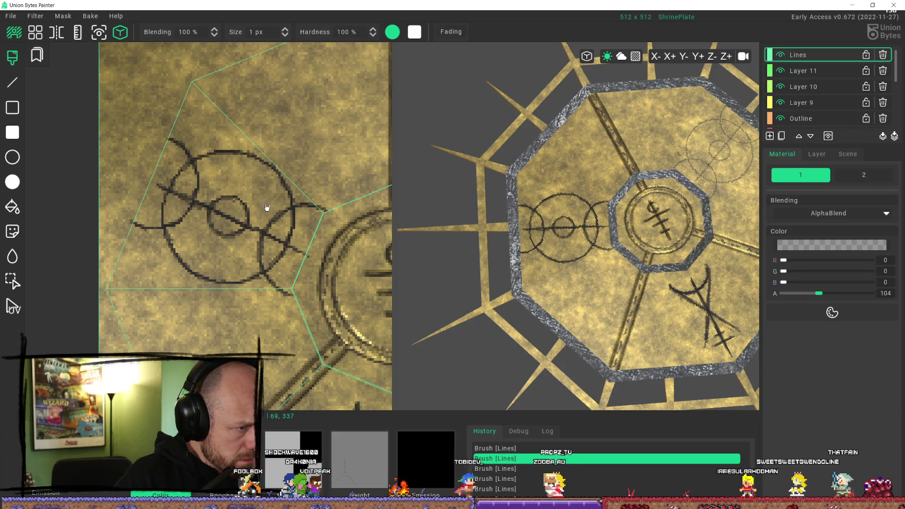
drag(266, 207, 259, 230)
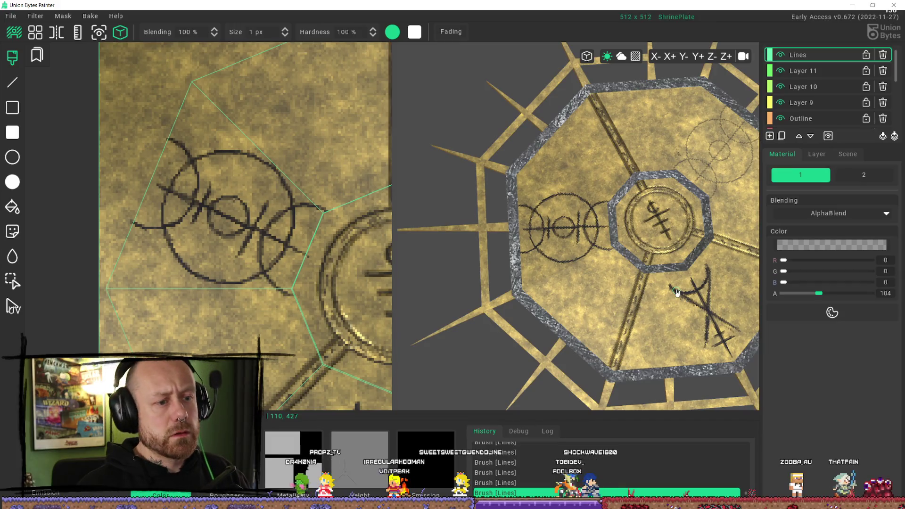
mouse_move(566, 264)
right_down()
mouse_move(618, 289)
mouse_move(632, 269)
right_up()
mouse_move(636, 283)
right_down()
mouse_move(551, 293)
mouse_move(639, 293)
mouse_move(625, 297)
right_up()
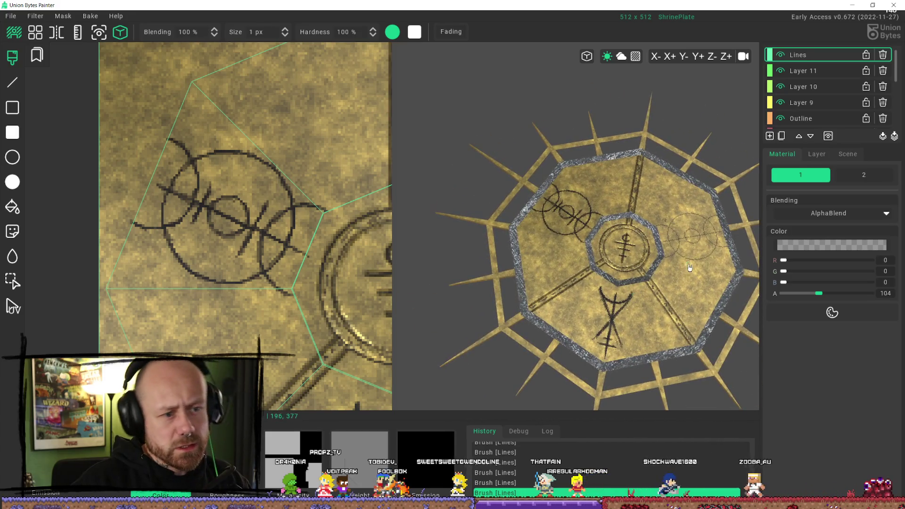
scroll(202, 237, down, 5)
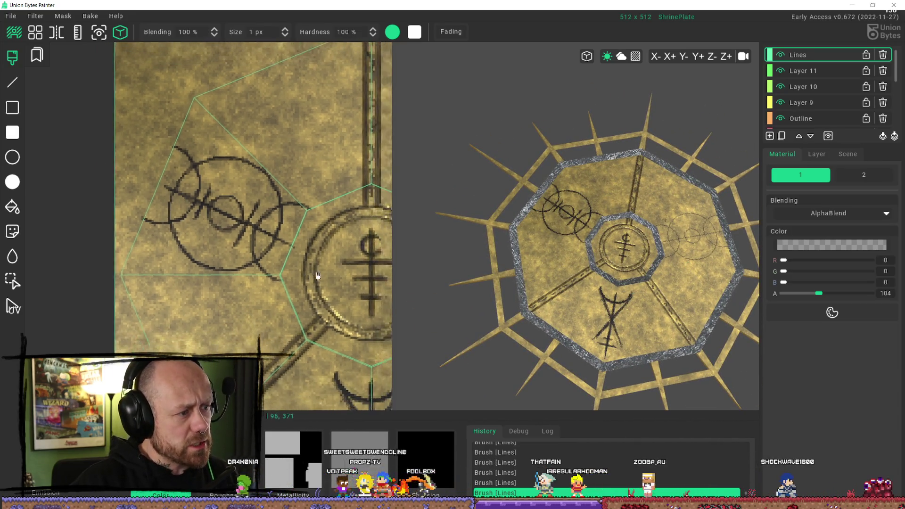
Zoom onto the right-side circles and paint a curved stroke over them.
scroll(256, 177, up, 2)
scroll(256, 178, up, 2)
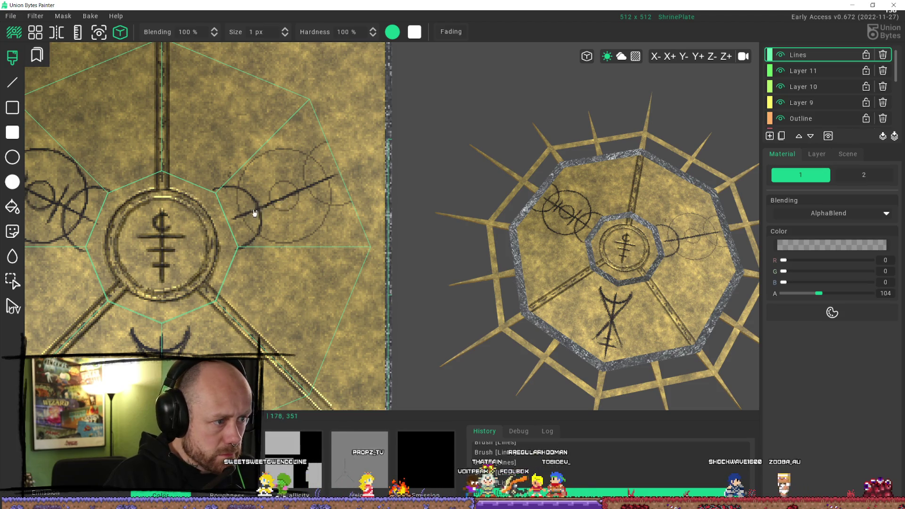
drag(327, 142, 306, 163)
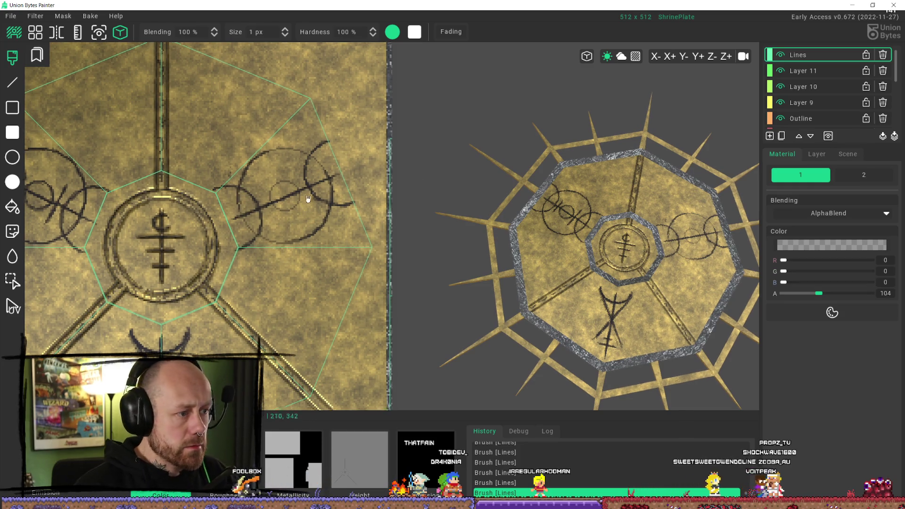
scroll(269, 208, up, 5)
scroll(244, 231, down, 2)
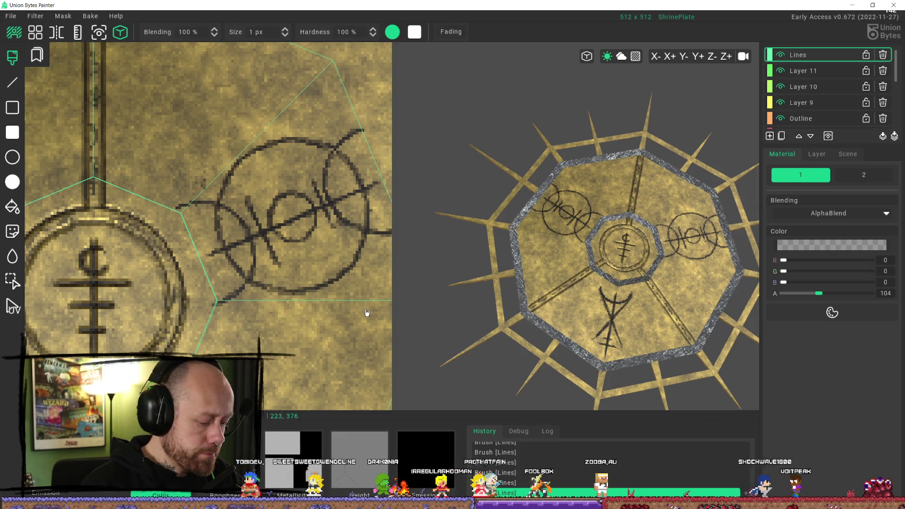
Rework the right glyph's short strokes, keeping one replacement stroke, then view the whole plate.
key(ctrl+z)
key(ctrl+z)
key(ctrl+z)
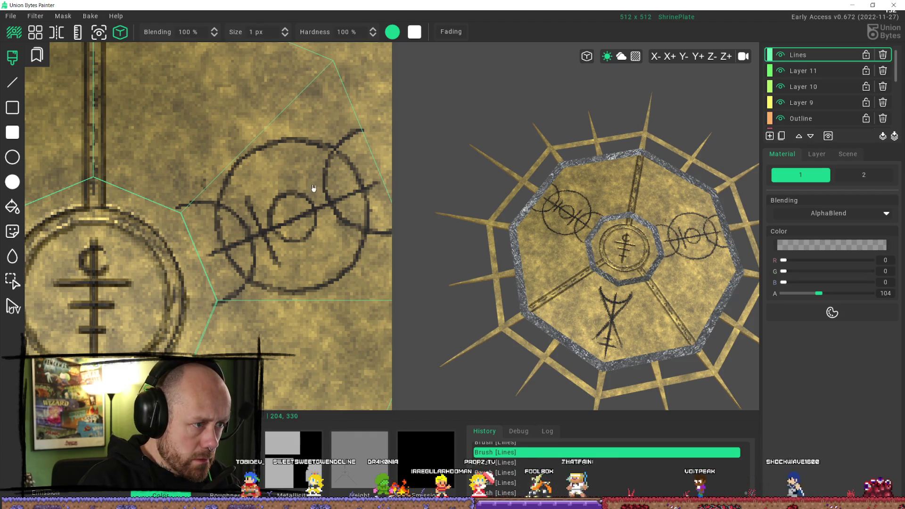
drag(310, 182, 315, 193)
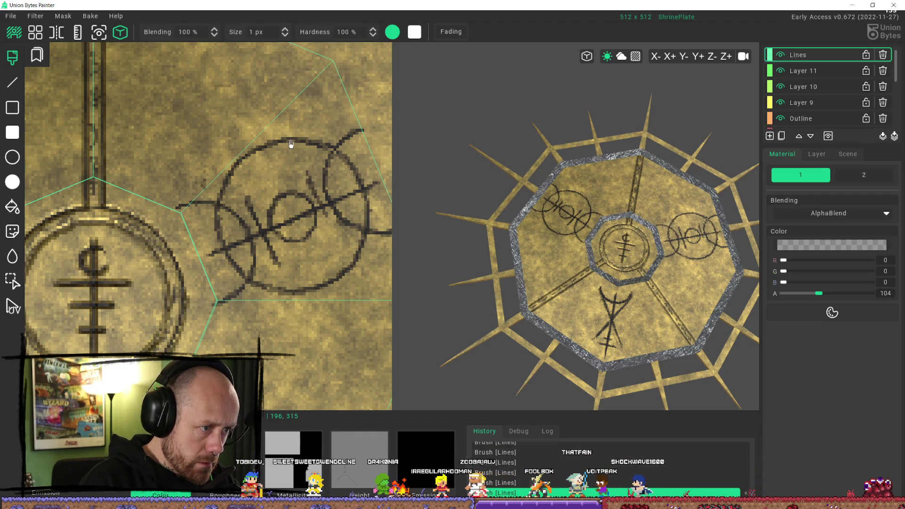
key(ctrl+z)
key(ctrl+z)
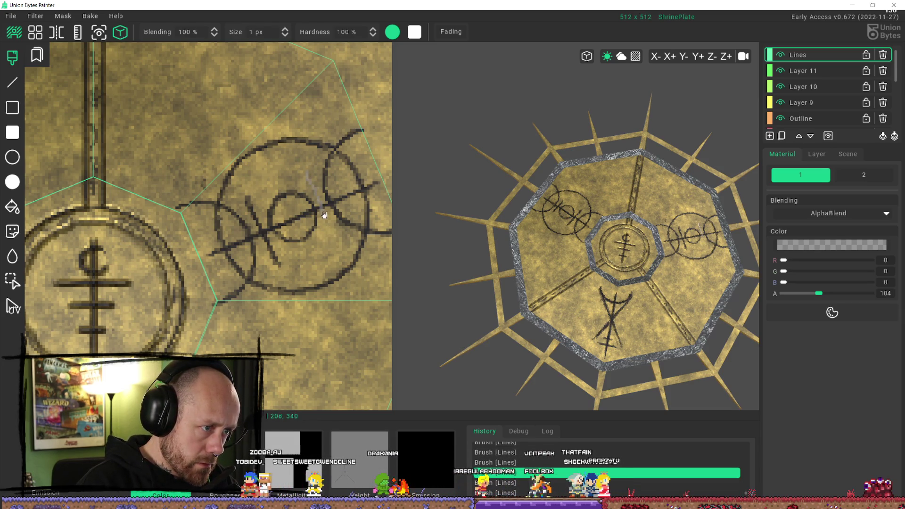
key(ctrl+y)
key(ctrl+y)
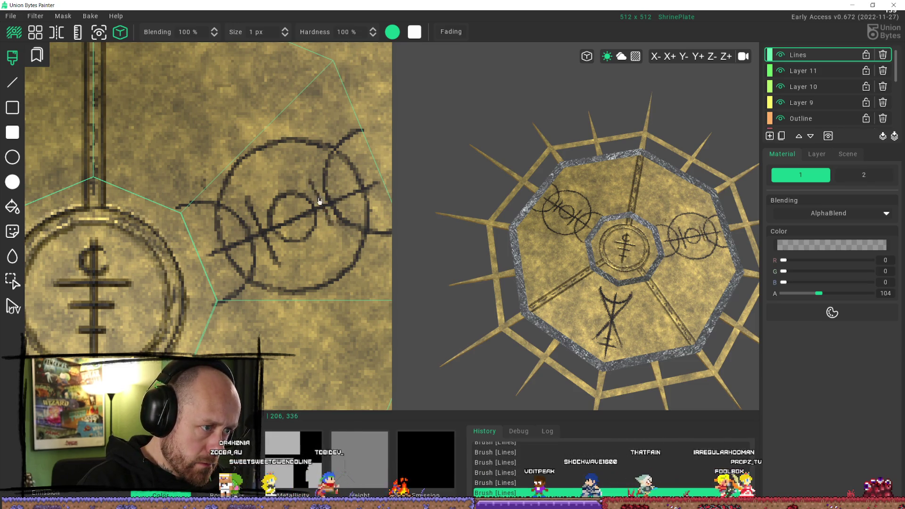
drag(271, 246, 281, 263)
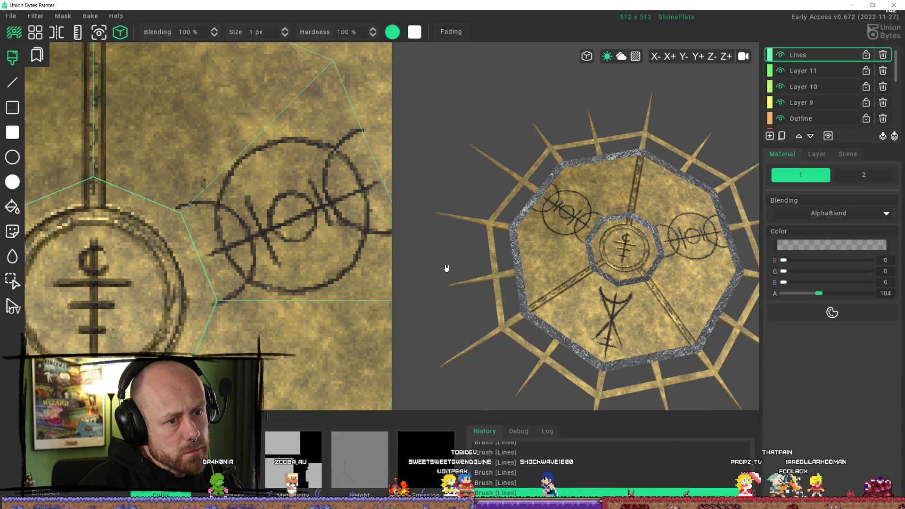
key(ctrl+z)
key(ctrl+z)
key(ctrl+z)
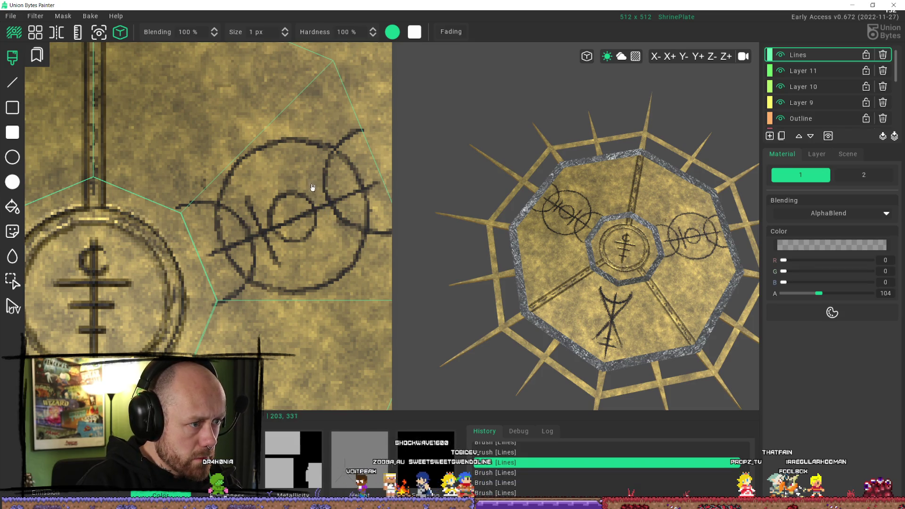
drag(312, 178, 322, 204)
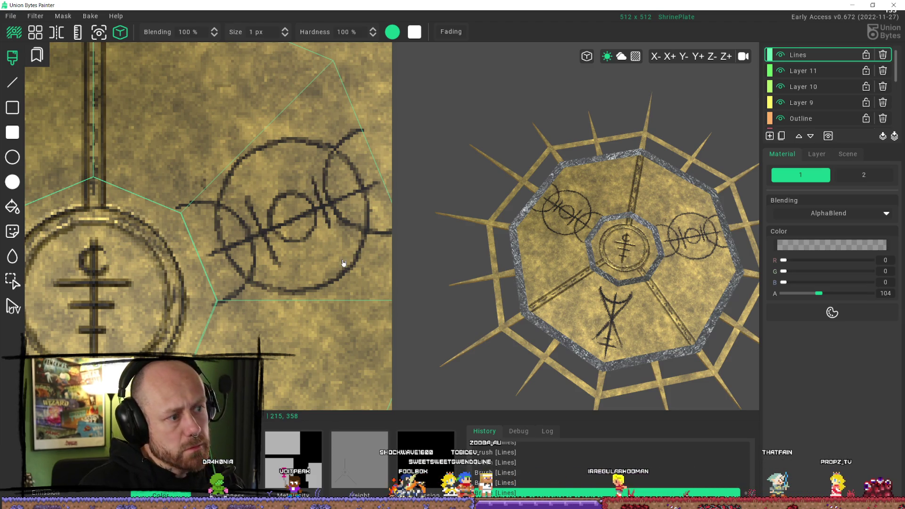
mouse_move(392, 266)
right_down()
mouse_move(674, 359)
mouse_move(677, 370)
mouse_move(660, 374)
mouse_move(668, 289)
mouse_move(665, 306)
mouse_move(642, 264)
mouse_move(659, 287)
mouse_move(583, 229)
mouse_move(608, 244)
right_up()
scroll(701, 303, up, 3)
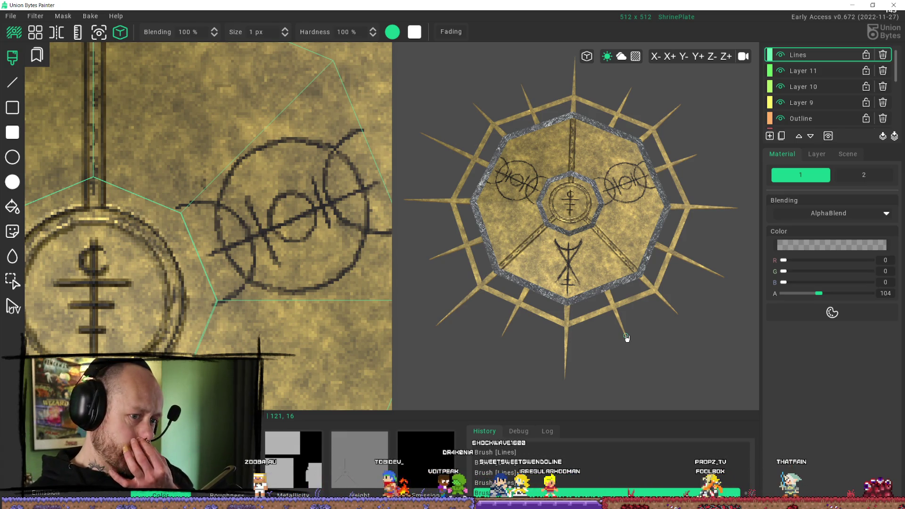
Hide Layer 11 and briefly toggle Layer 9 to check its rune.
scroll(580, 307, up, 5)
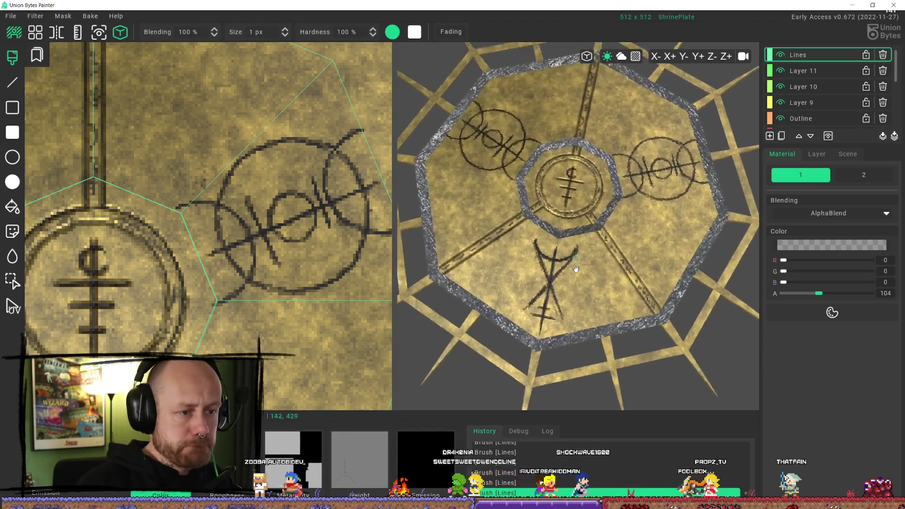
scroll(581, 306, down, 3)
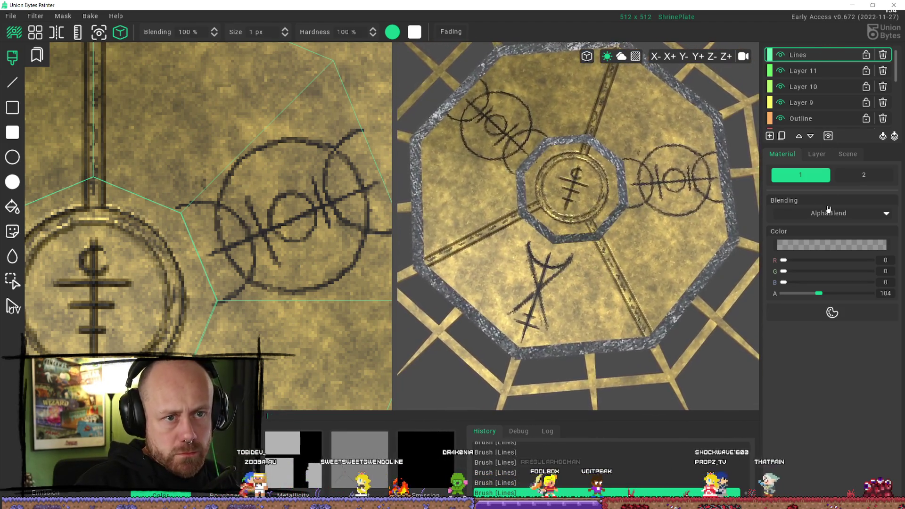
click(812, 71)
click(812, 55)
click(813, 70)
click(781, 73)
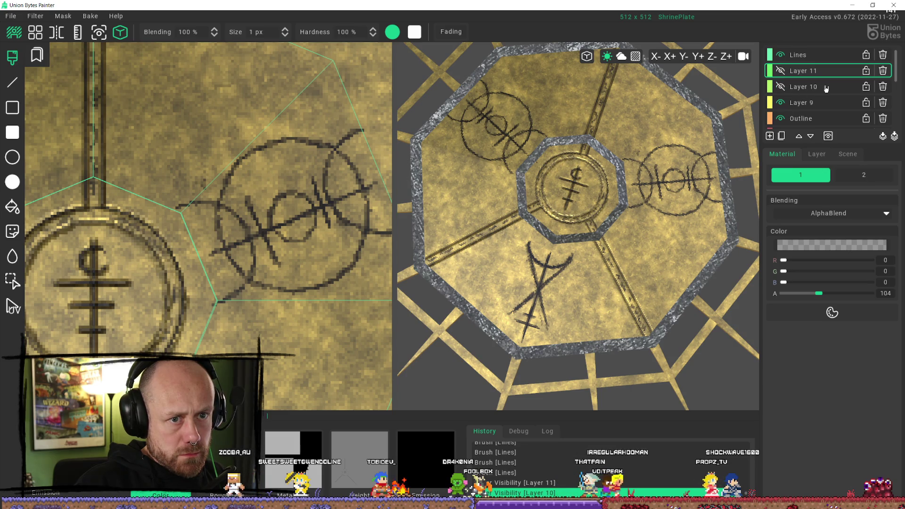
click(781, 104)
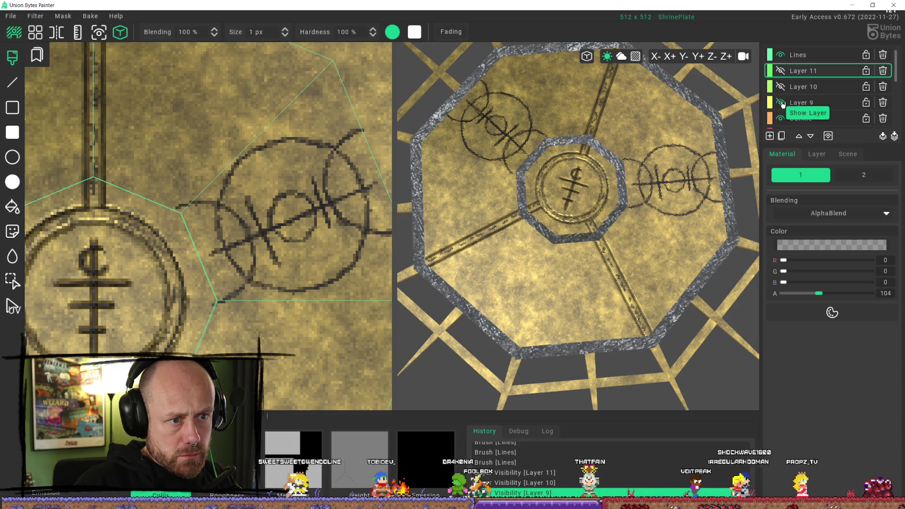
click(782, 104)
Rename Layer 9 to 'BottemSigl'.
click(801, 103)
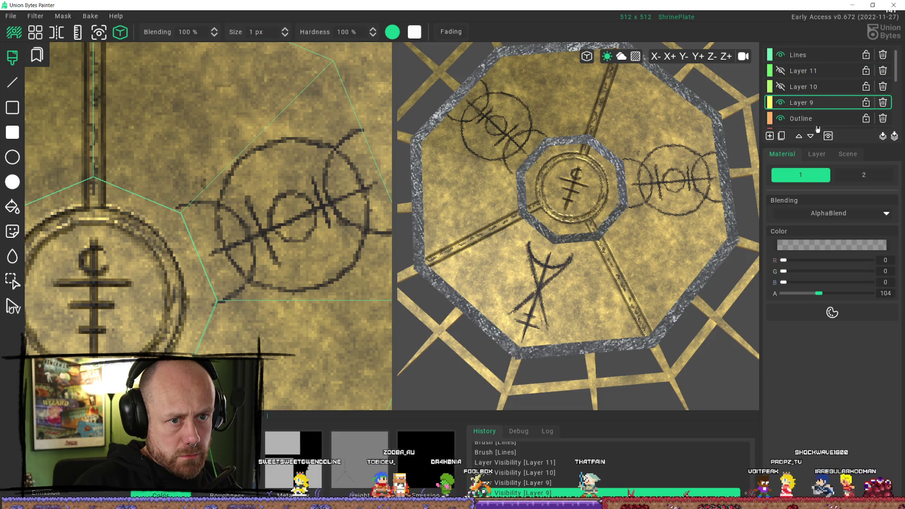
click(818, 154)
click(821, 173)
text(BottemSig)
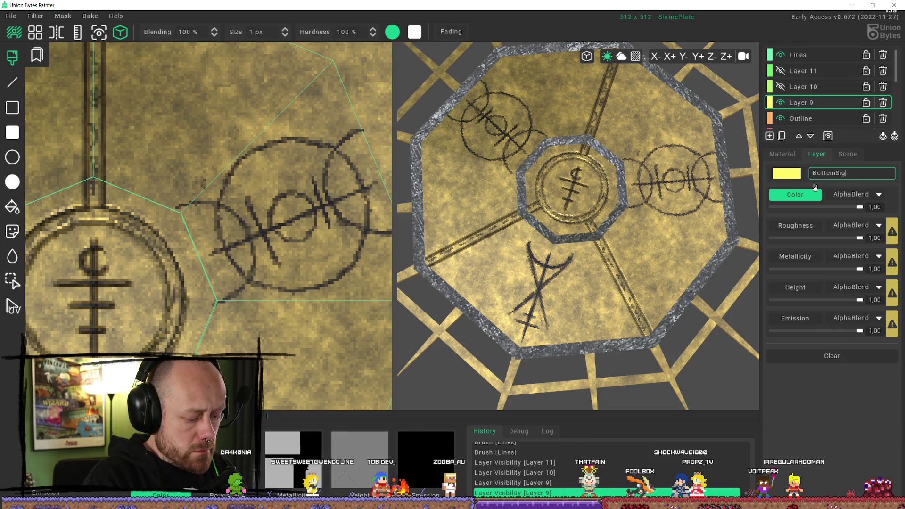
text(kl)
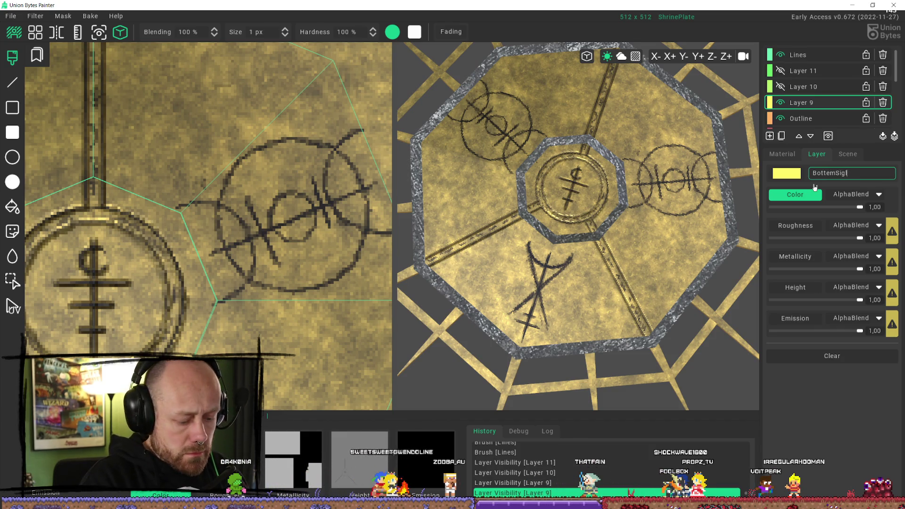
key(Return)
Rename the Lines layer to 'OutsideLines'.
click(799, 55)
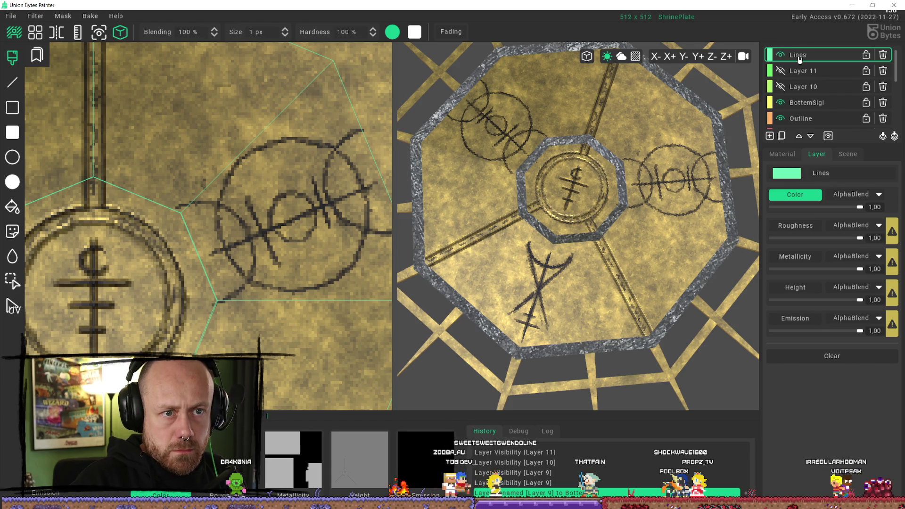
click(821, 173)
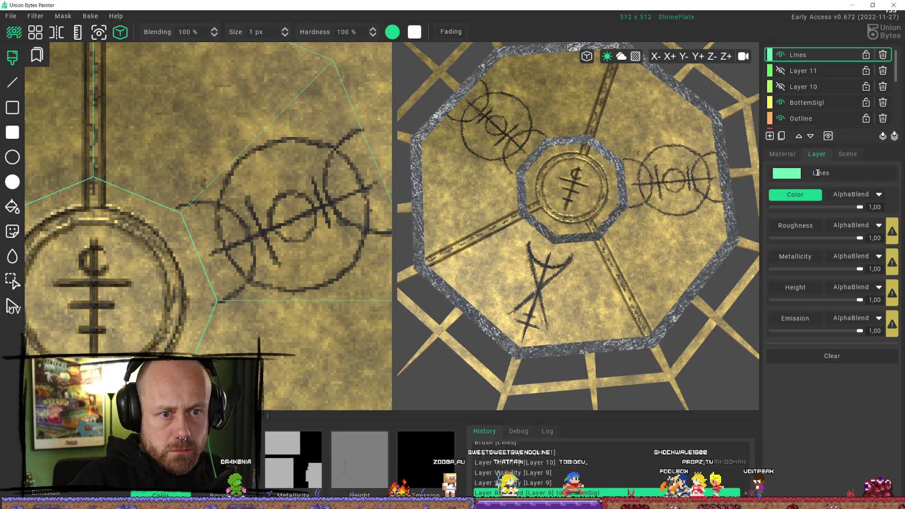
key(Home)
text(Outside)
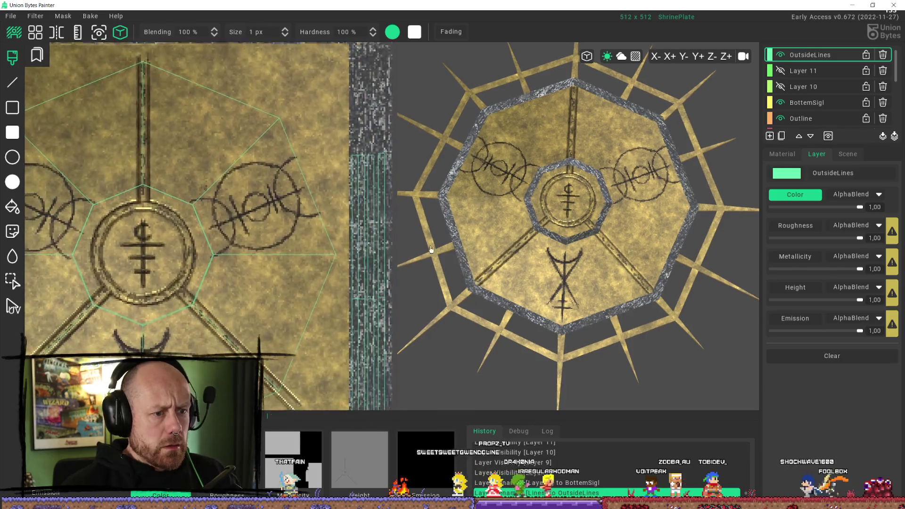
Fade BottemSigl's Color channel to about 0,84, then select OutsideLines and add a new layer.
click(826, 102)
click(788, 156)
click(817, 154)
drag(861, 210, 848, 211)
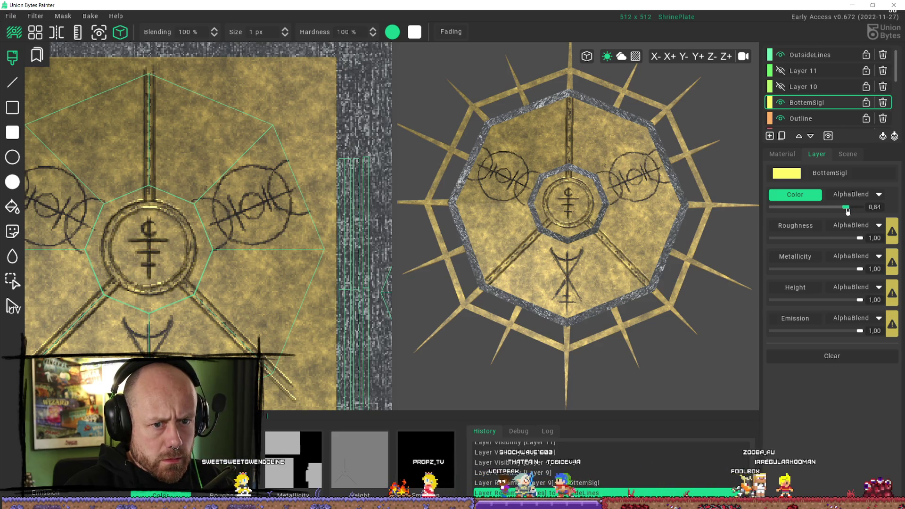
click(818, 55)
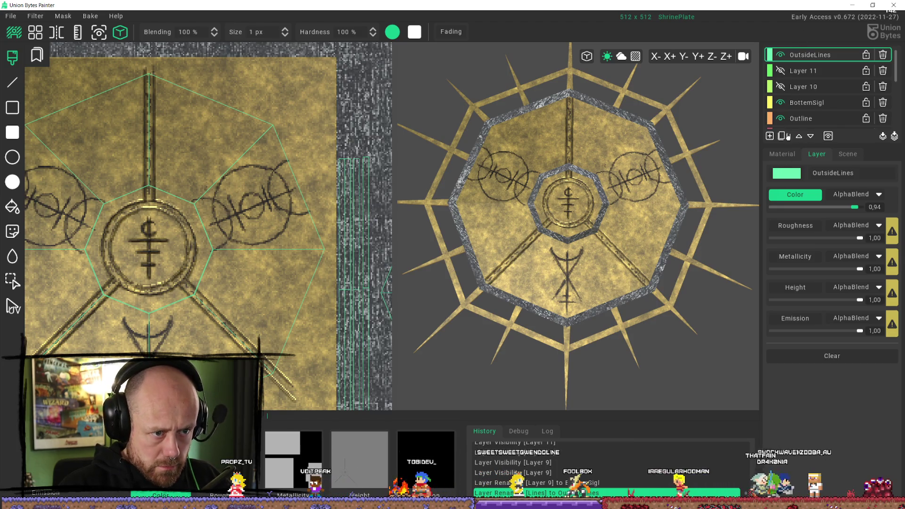
click(771, 136)
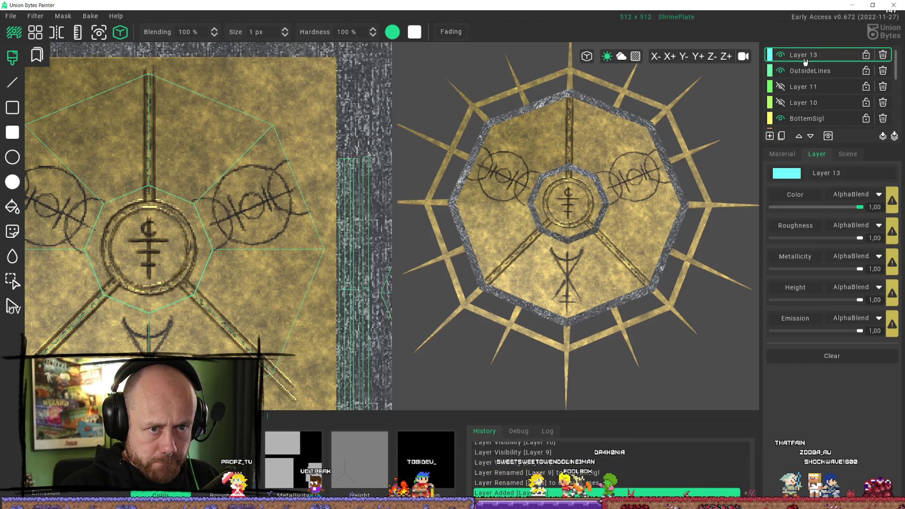
Name the new layer 'HeightOutside'.
click(774, 156)
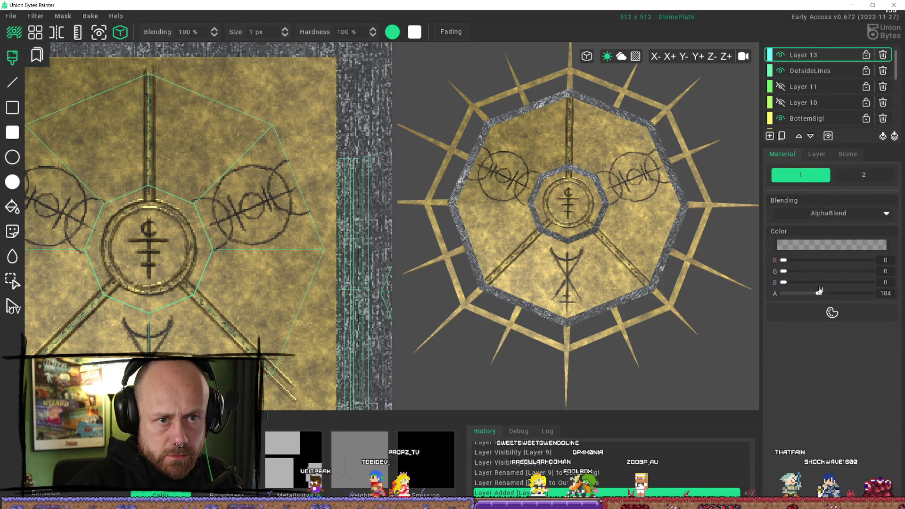
click(817, 155)
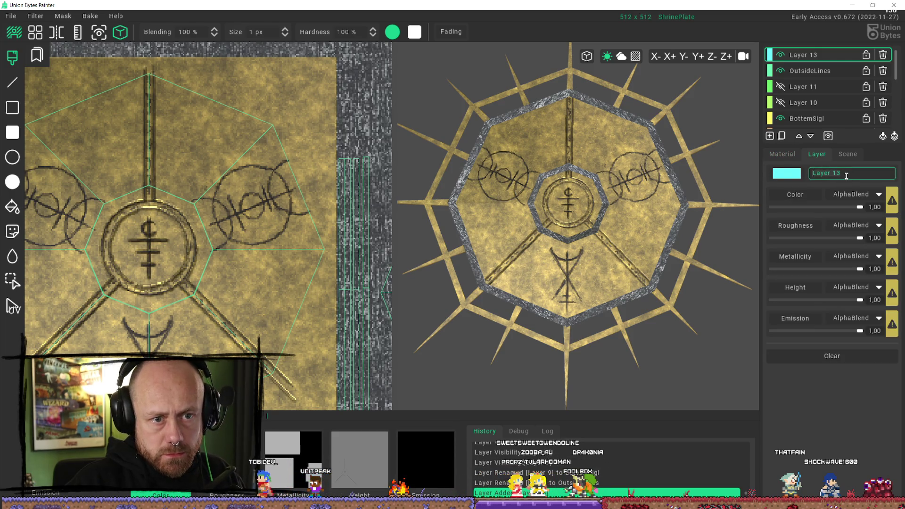
text(Height)
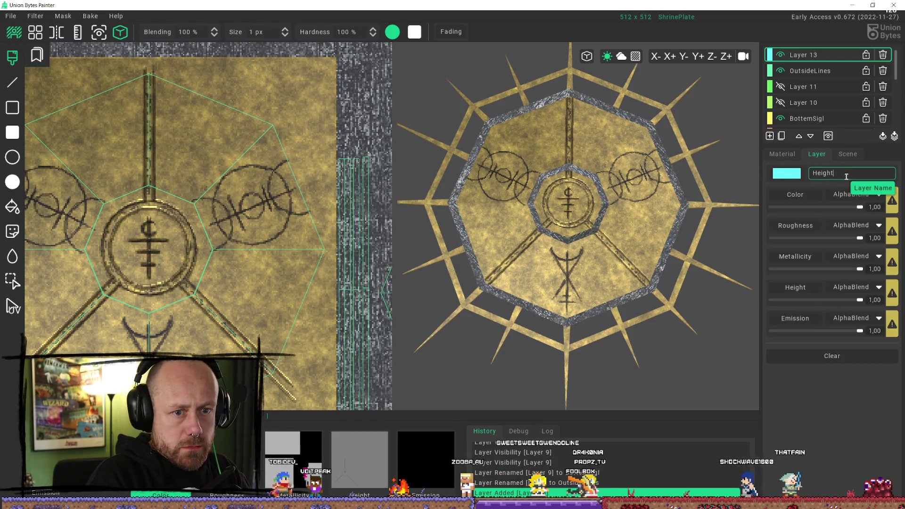
text(Outside)
key(Return)
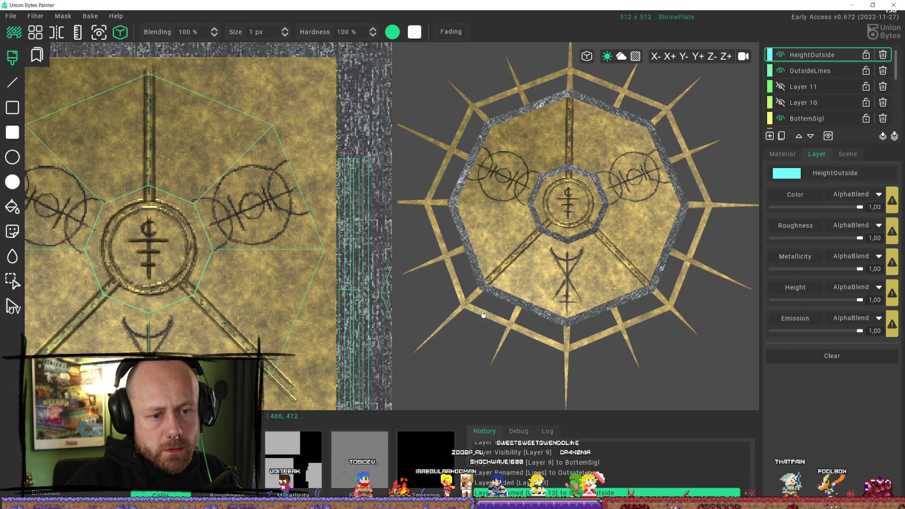
Switch the layer's material painting to the Height channel.
middle_drag(483, 315, 606, 284)
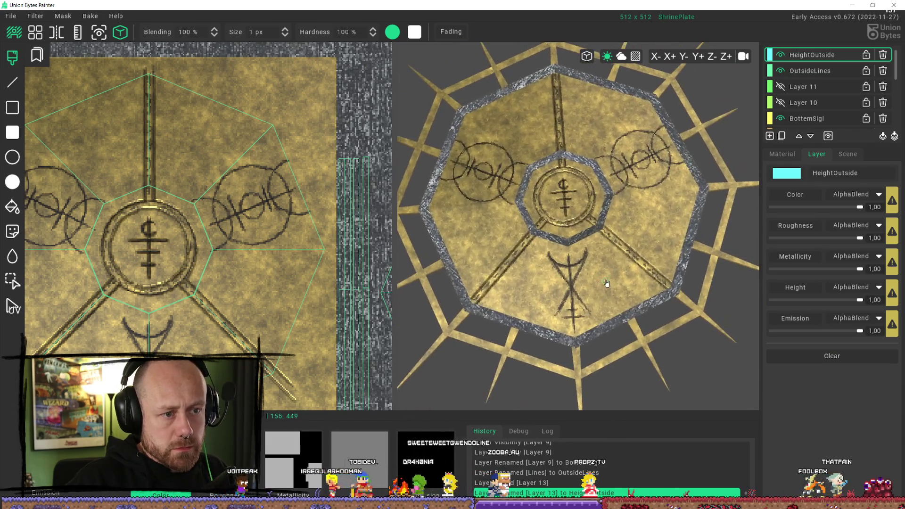
click(781, 155)
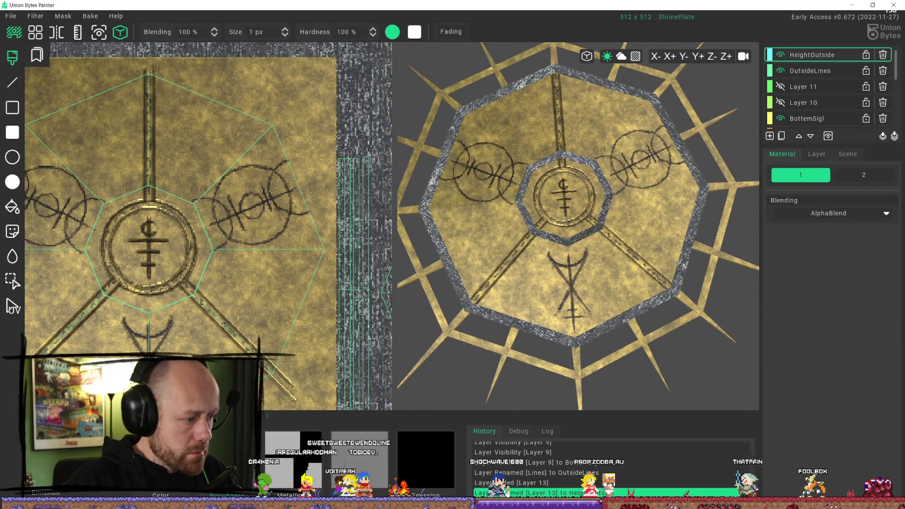
click(359, 460)
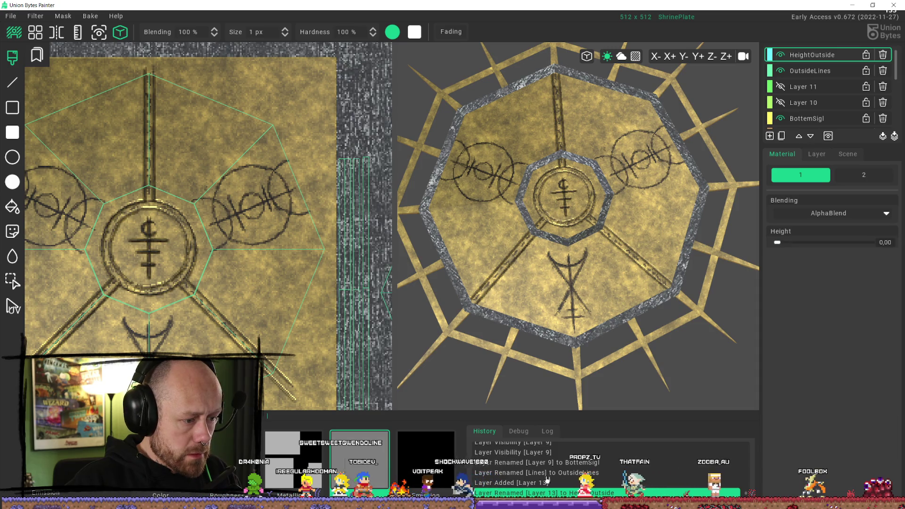
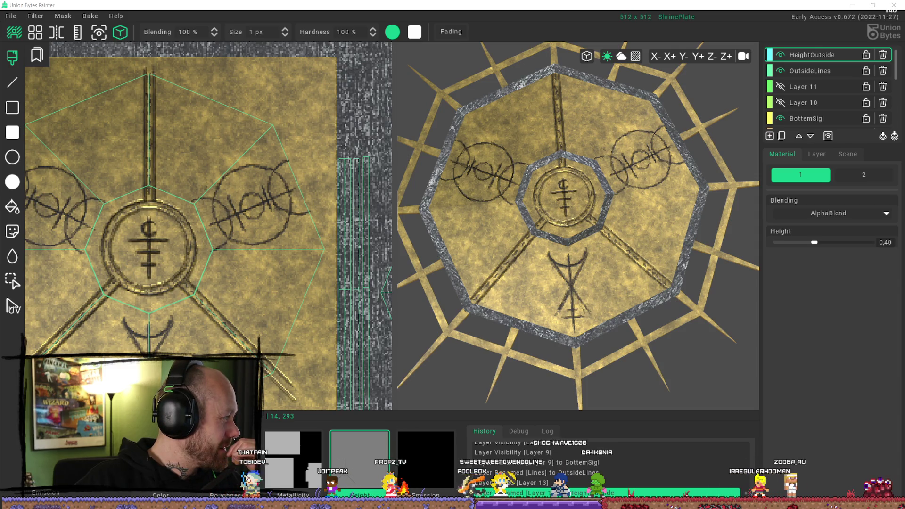
Zoom into the lower sigil and paint a raised line down its centre on HeightOutside.
scroll(283, 274, down, 1)
scroll(283, 274, up, 1)
middle_drag(222, 256, 299, 152)
scroll(614, 275, up, 1)
scroll(614, 274, up, 2)
scroll(240, 239, up, 1)
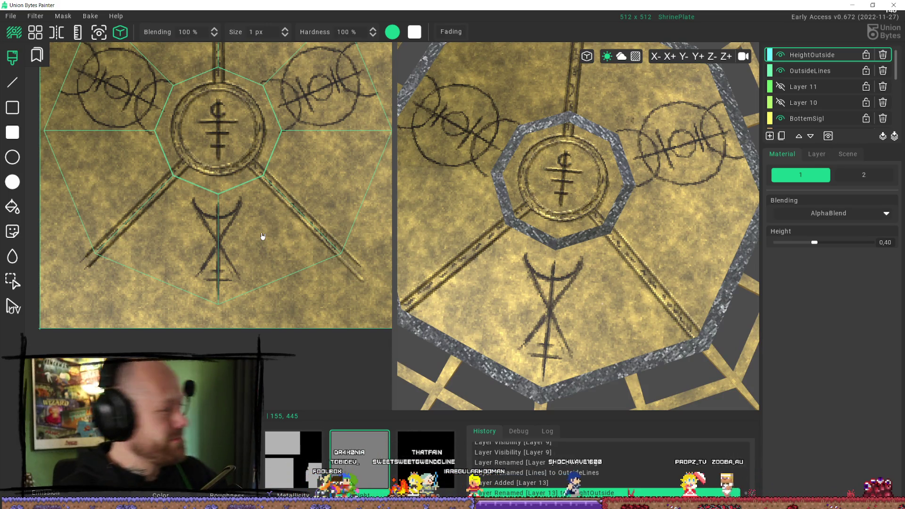
scroll(212, 229, up, 1)
scroll(211, 229, up, 2)
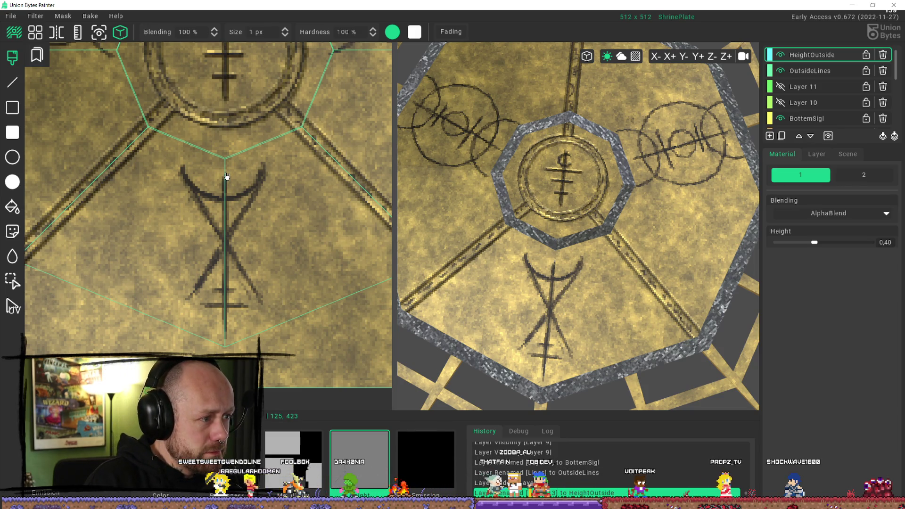
drag(227, 191, 227, 325)
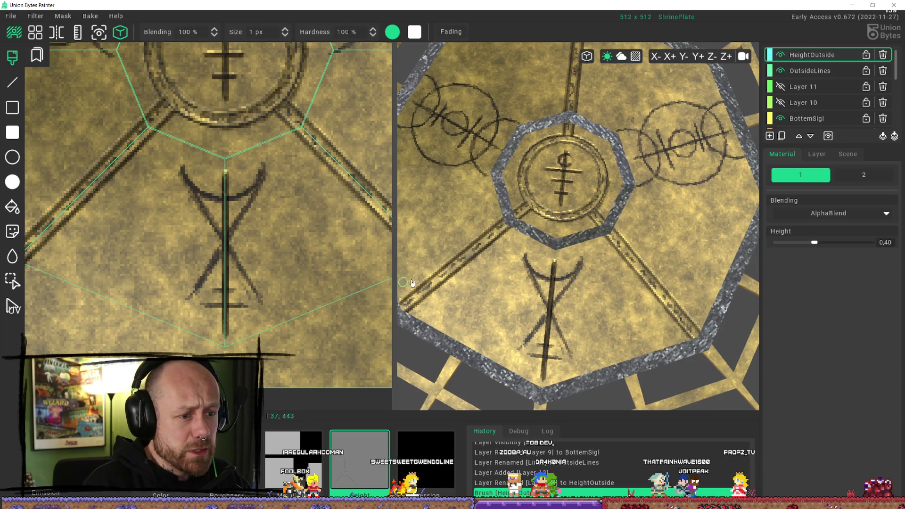
Orbit and zoom the 3D view to check the new raised line on the lower sigil.
scroll(679, 269, up, 2)
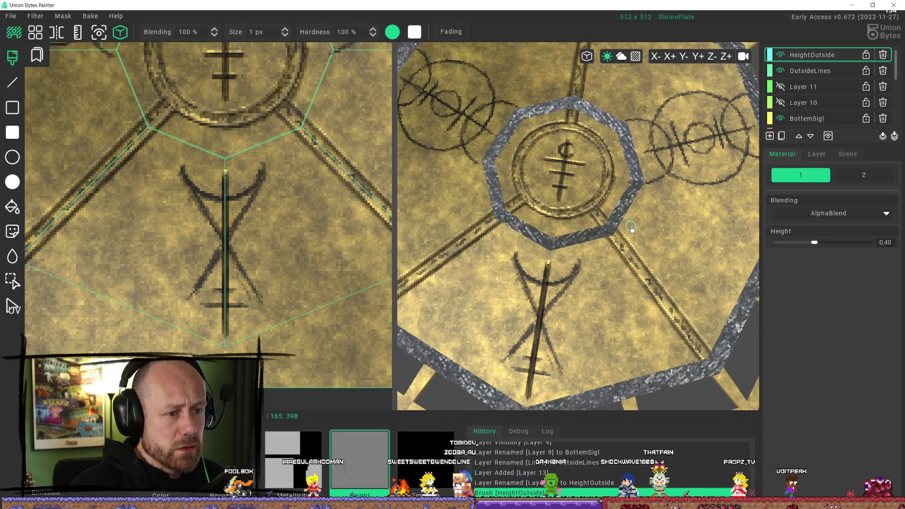
mouse_move(632, 229)
right_down()
mouse_move(562, 176)
mouse_move(584, 148)
mouse_move(600, 146)
mouse_move(610, 236)
right_up()
scroll(610, 236, up, 3)
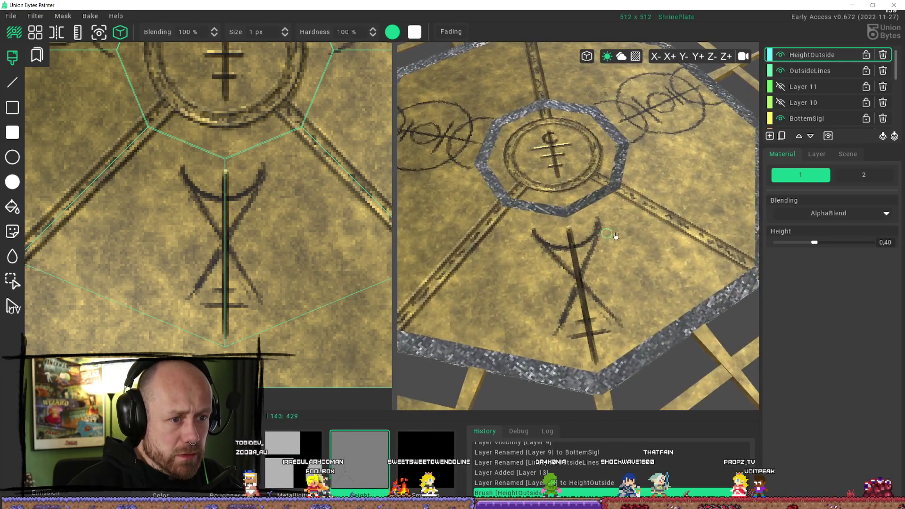
scroll(662, 198, down, 5)
right_drag(662, 198, 661, 298)
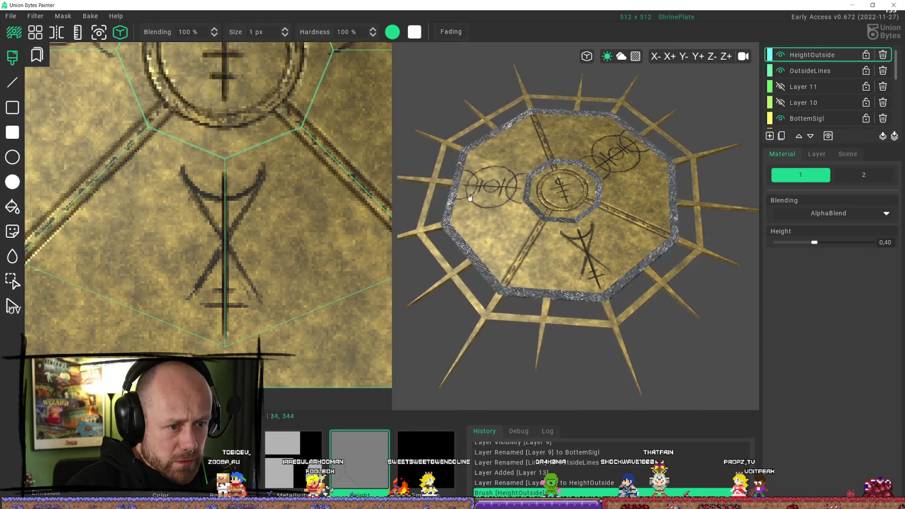
scroll(627, 227, up, 3)
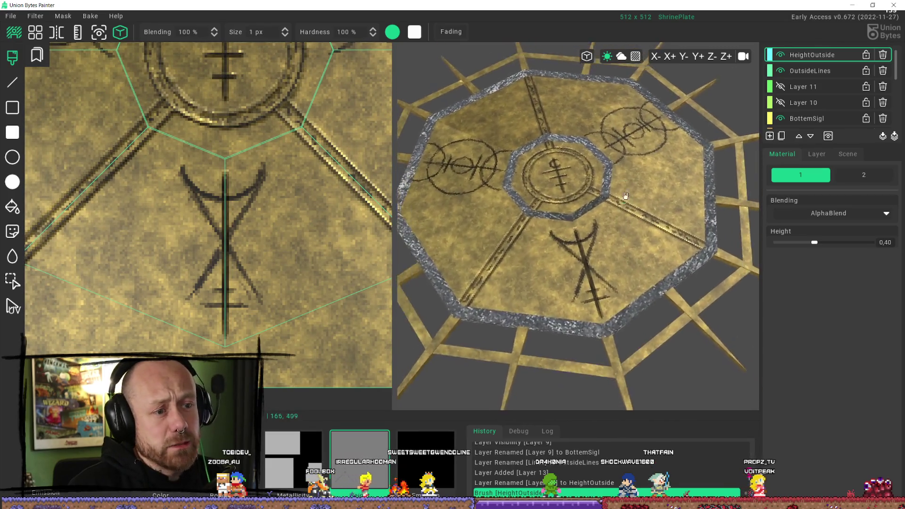
mouse_move(619, 184)
right_down()
mouse_move(619, 222)
mouse_move(632, 248)
mouse_move(609, 249)
right_up()
scroll(619, 222, up, 5)
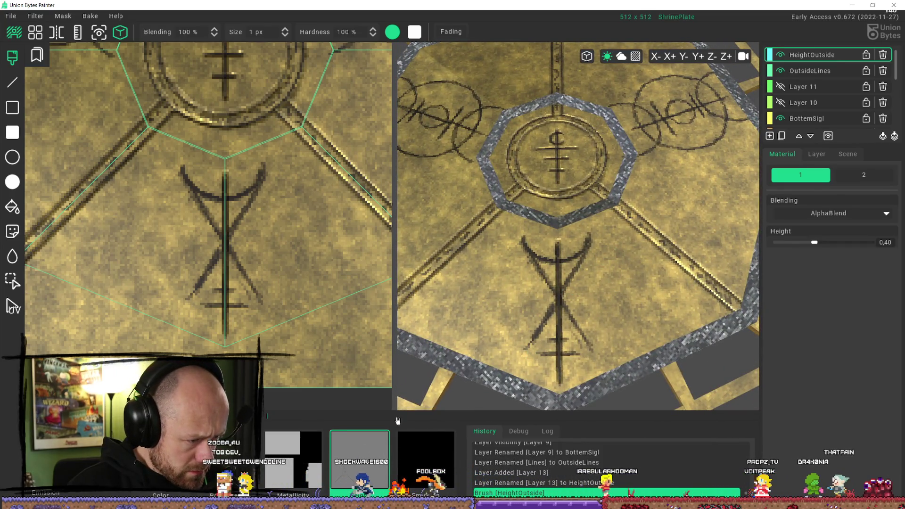
right_drag(549, 294, 571, 297)
scroll(207, 189, down, 3)
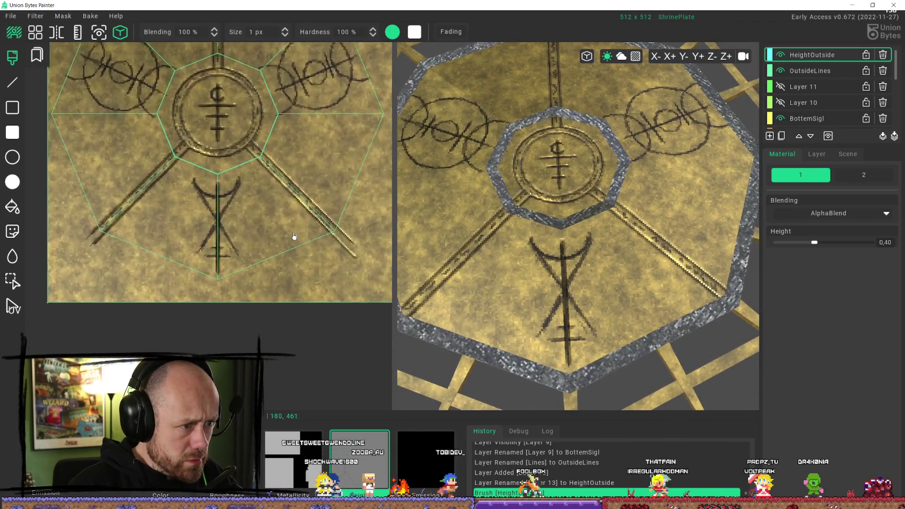
scroll(207, 188, up, 1)
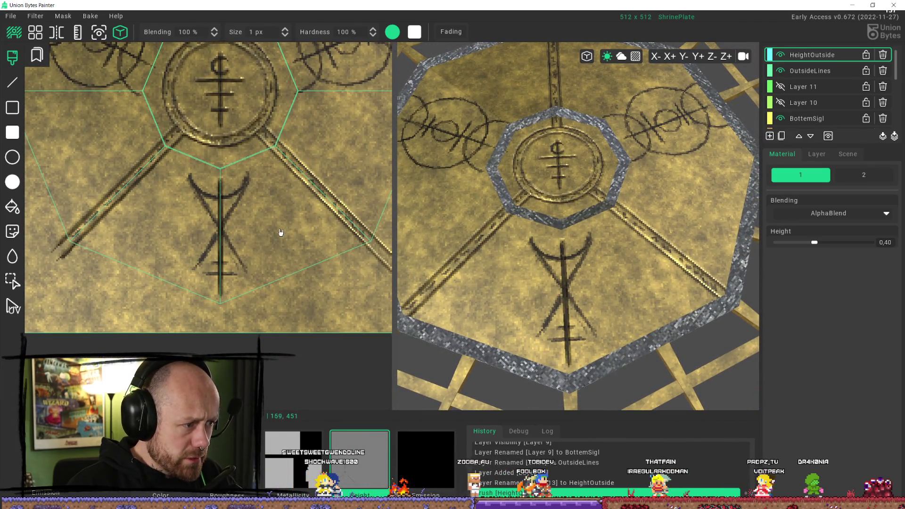
Paint trial strokes beside the lower sigil and lower the brush blending to 30 %.
drag(277, 219, 314, 234)
drag(281, 222, 315, 241)
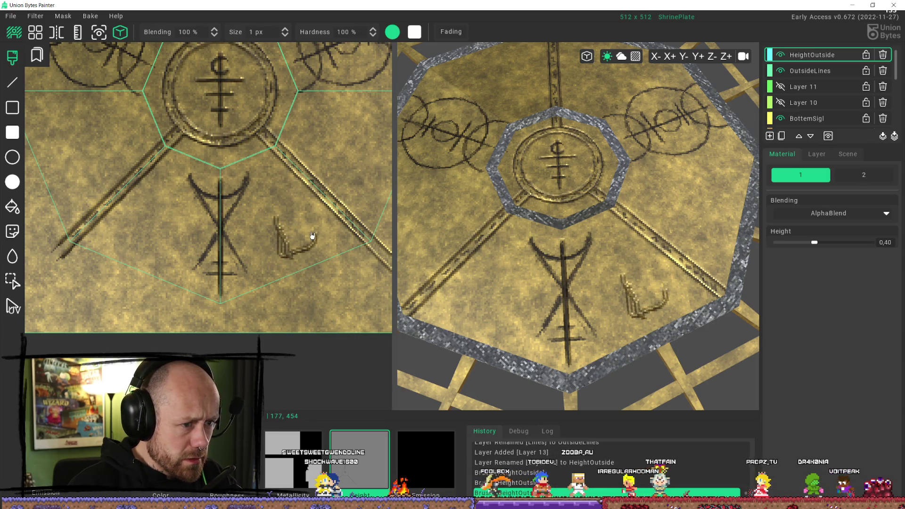
drag(256, 188, 282, 203)
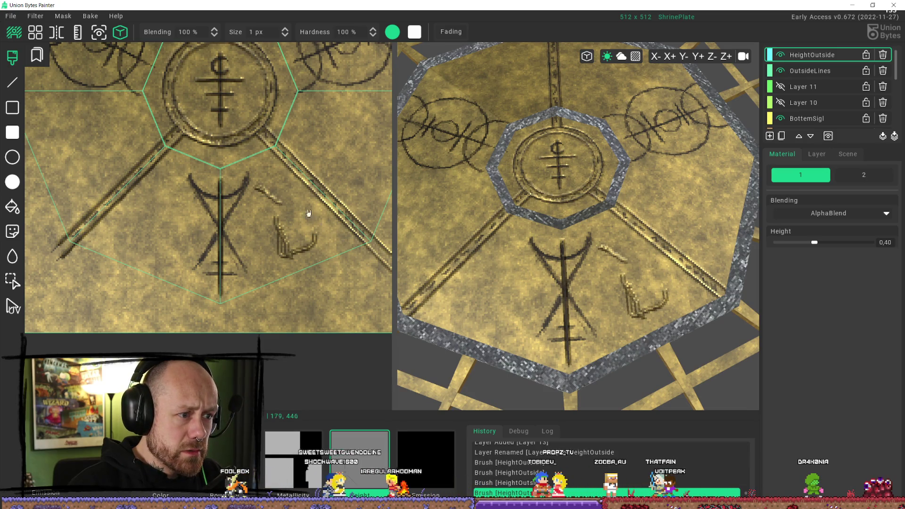
drag(238, 51, 169, 50)
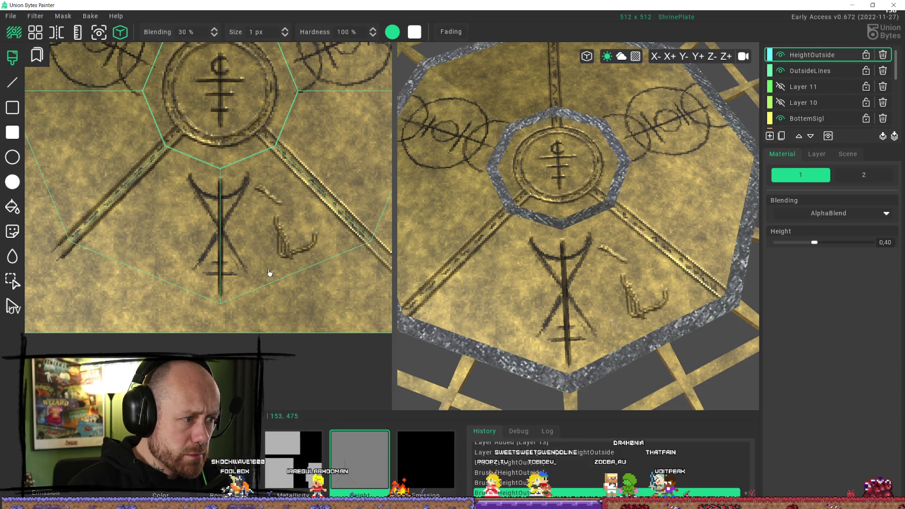
Test a faint stroke, then undo the trial marks and orbit to confirm they're gone.
drag(254, 238, 270, 260)
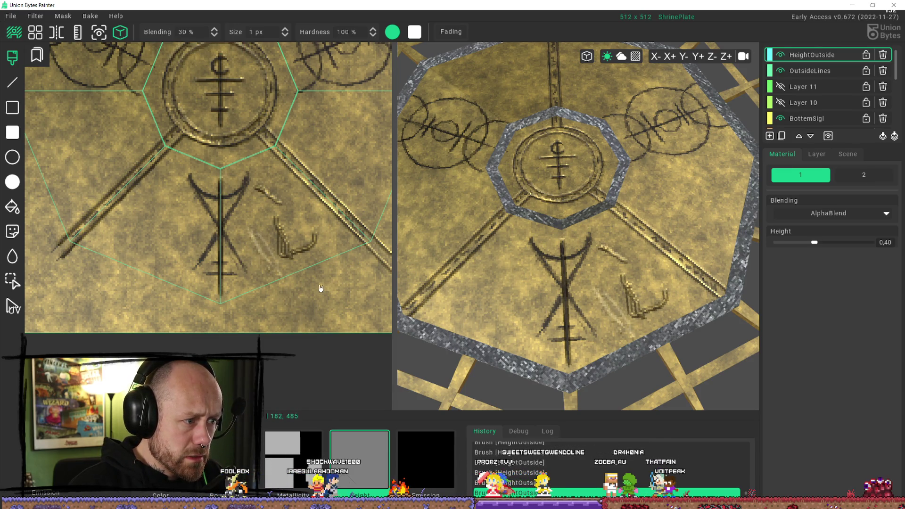
middle_drag(312, 274, 294, 282)
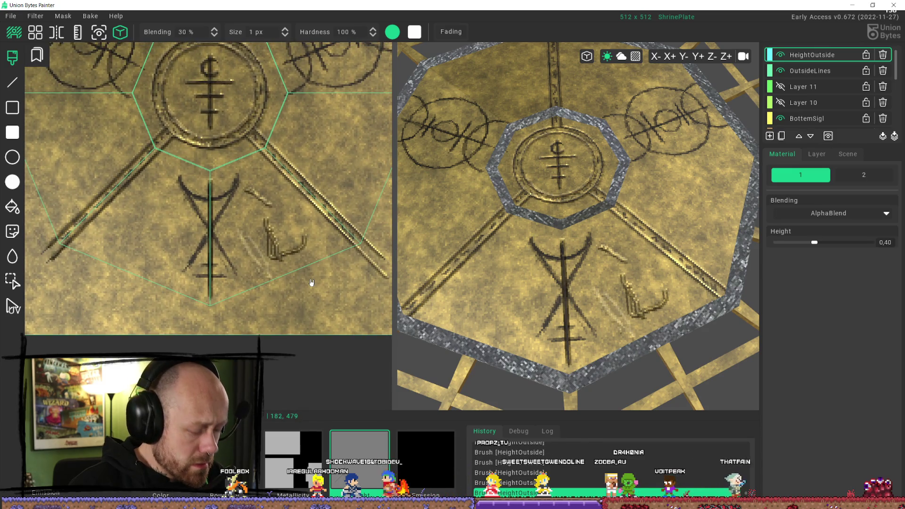
key(ctrl+z)
key(ctrl+z)
key(ctrl+z)
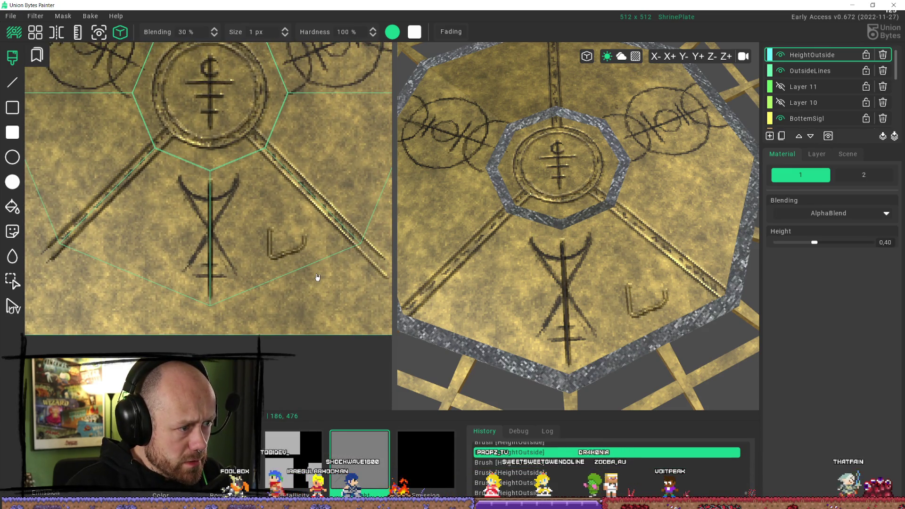
mouse_move(575, 302)
middle_down()
mouse_move(551, 304)
mouse_move(655, 293)
middle_up()
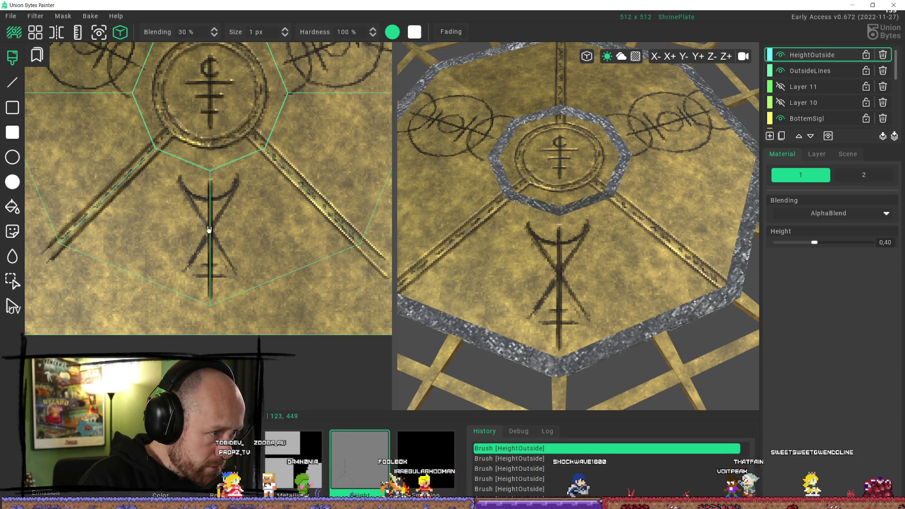
Add three faint 30 % height marks on the lower sigil's arms, then orbit to inspect them.
drag(236, 274, 242, 275)
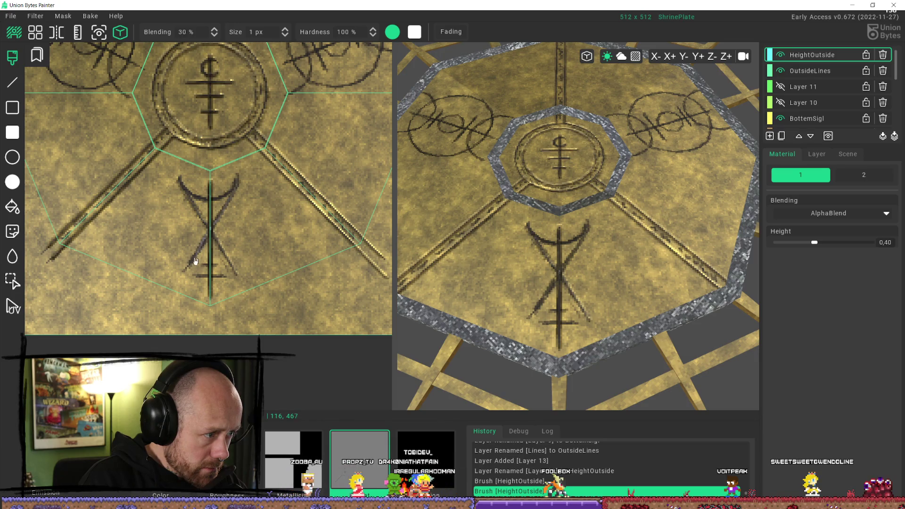
click(189, 271)
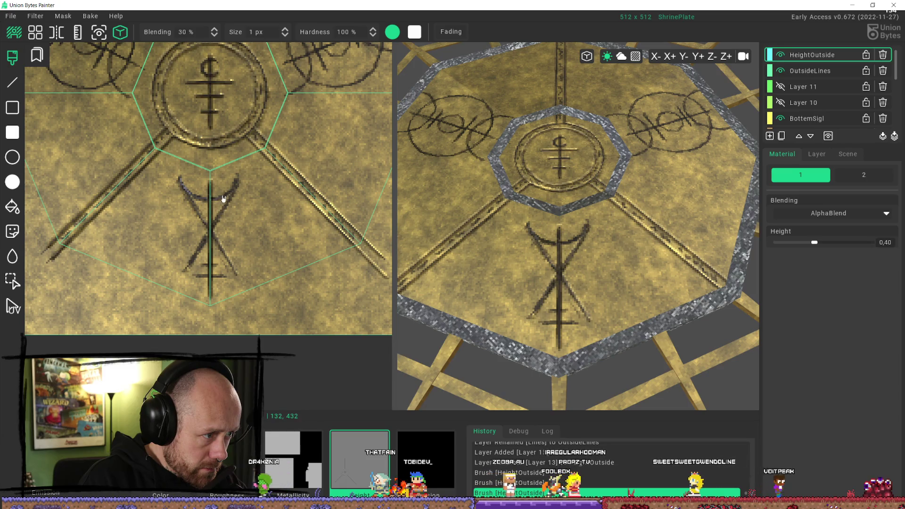
drag(232, 189, 236, 182)
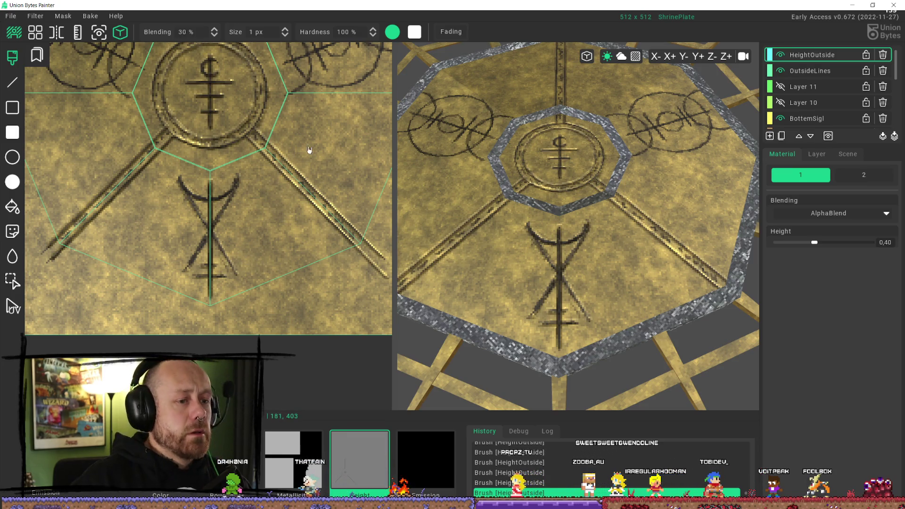
mouse_move(592, 226)
middle_down()
mouse_move(538, 148)
mouse_move(485, 178)
mouse_move(609, 231)
middle_up()
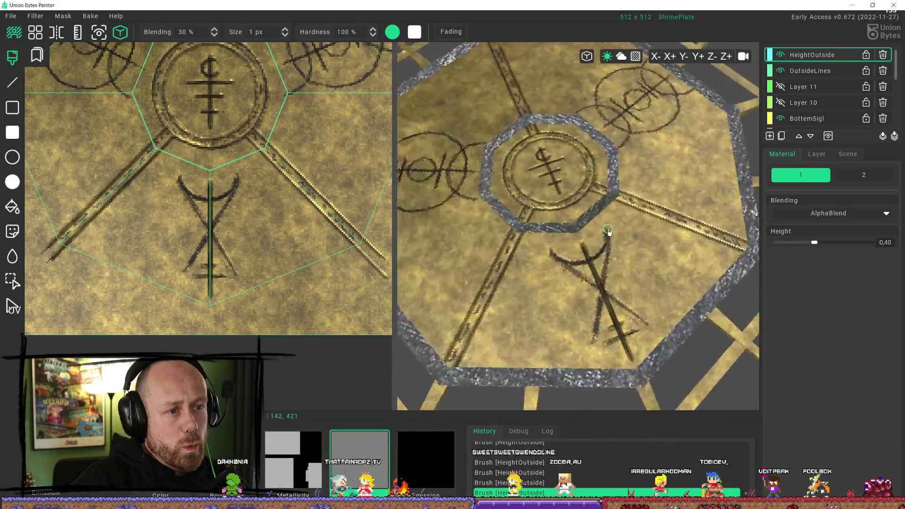
mouse_move(318, 172)
middle_down()
mouse_move(360, 334)
mouse_move(369, 283)
middle_up()
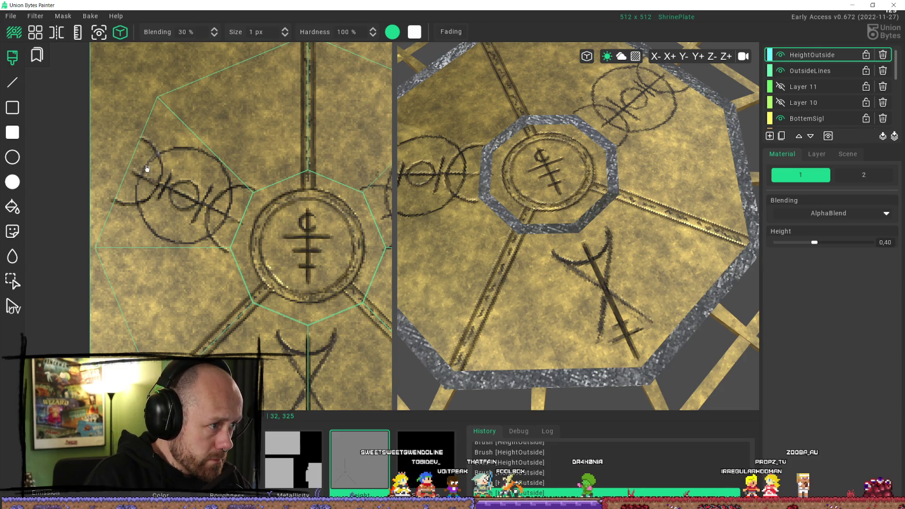
Trace a faint height stroke along the left circle sigil's lower-left arc and review the whole plate.
mouse_move(140, 212)
mouse_down()
mouse_move(160, 238)
mouse_move(185, 242)
mouse_move(218, 232)
mouse_move(231, 209)
mouse_move(229, 177)
mouse_move(210, 157)
mouse_move(191, 151)
mouse_move(148, 172)
mouse_up()
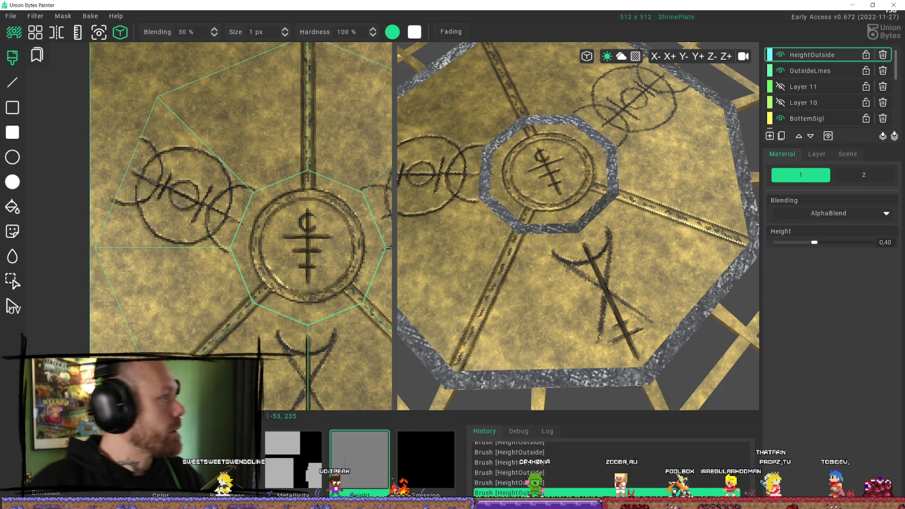
scroll(355, 197, down, 3)
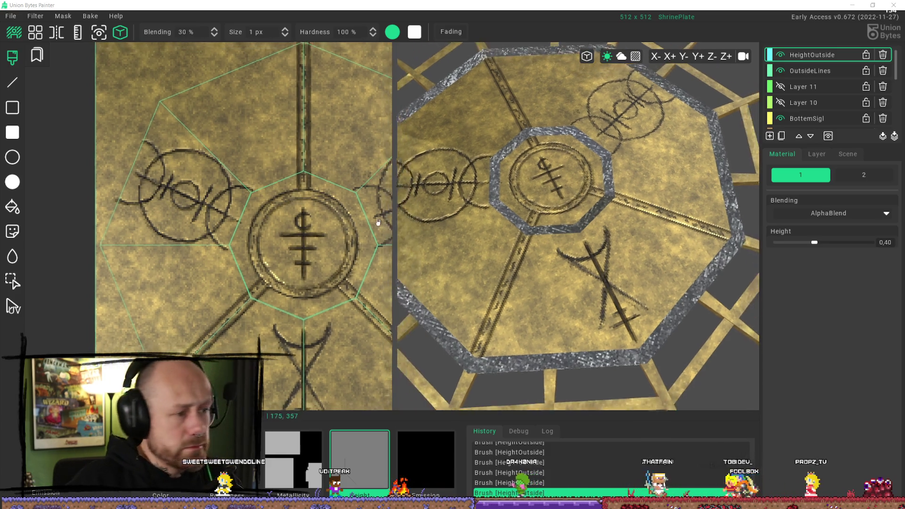
scroll(356, 197, up, 3)
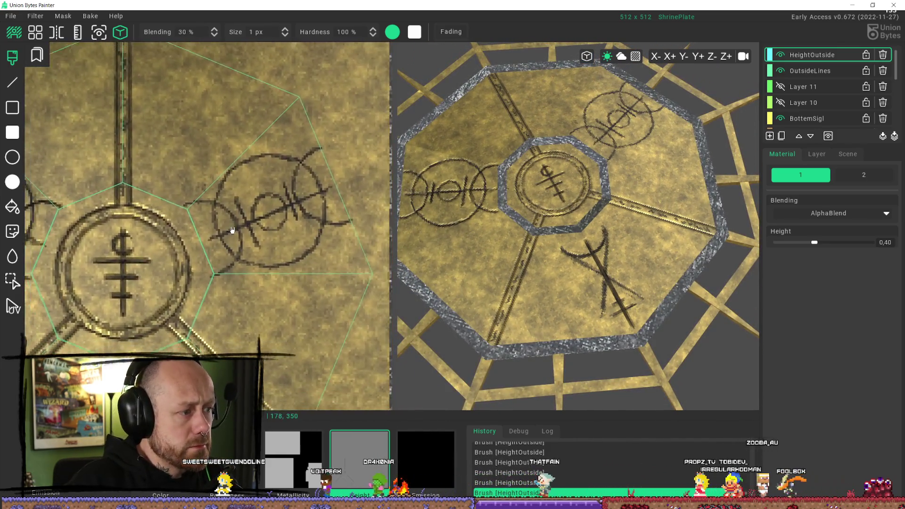
scroll(310, 88, up, 3)
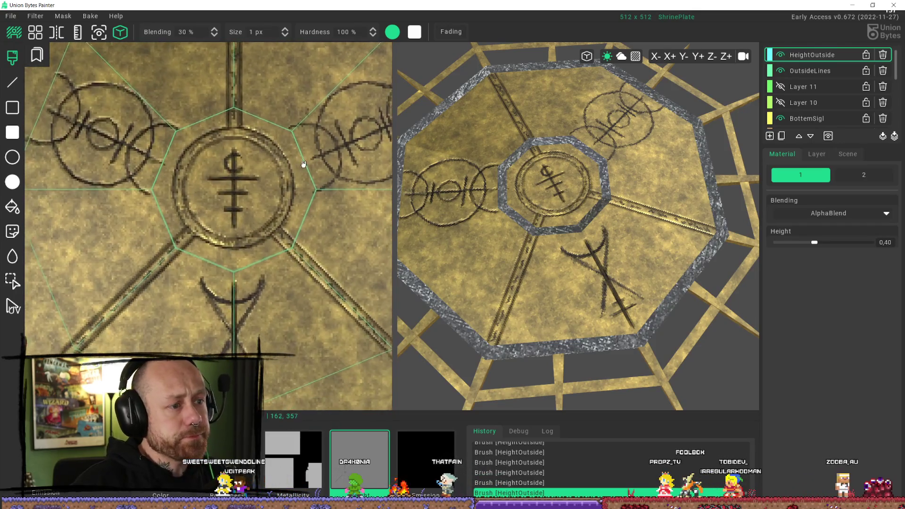
scroll(253, 271, up, 2)
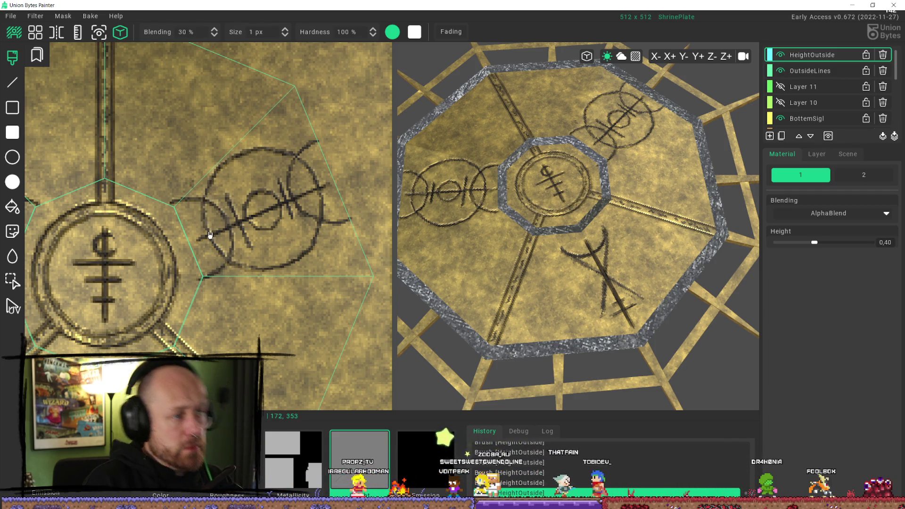
scroll(610, 139, down, 5)
mouse_move(613, 118)
right_down()
mouse_move(610, 140)
mouse_move(560, 152)
mouse_move(471, 236)
right_up()
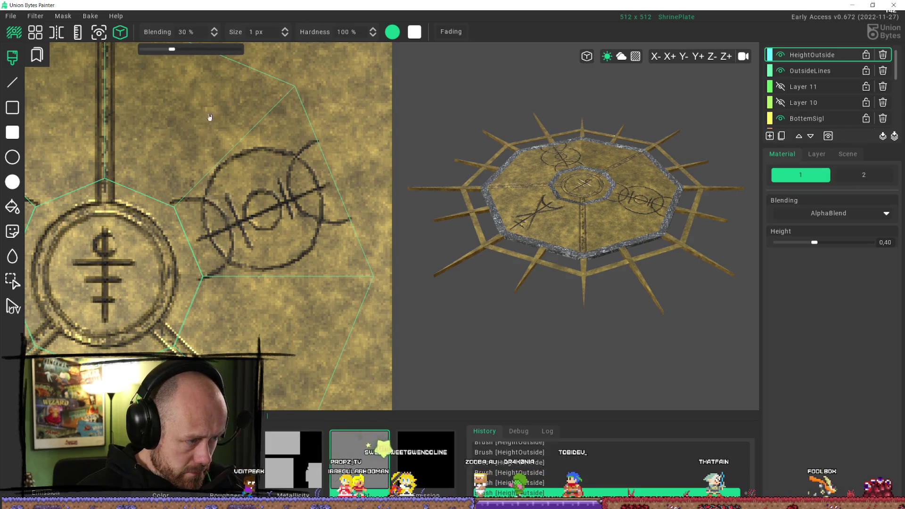
scroll(212, 189, down, 5)
scroll(212, 189, up, 2)
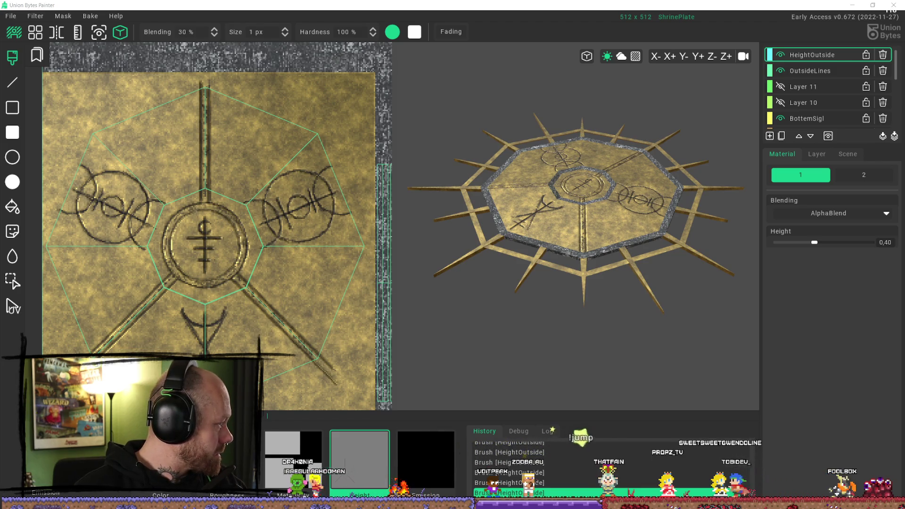
Export the ShrinePlate_ C, N and RM textures into the TexturedForSpecificAsset folder.
click(13, 18)
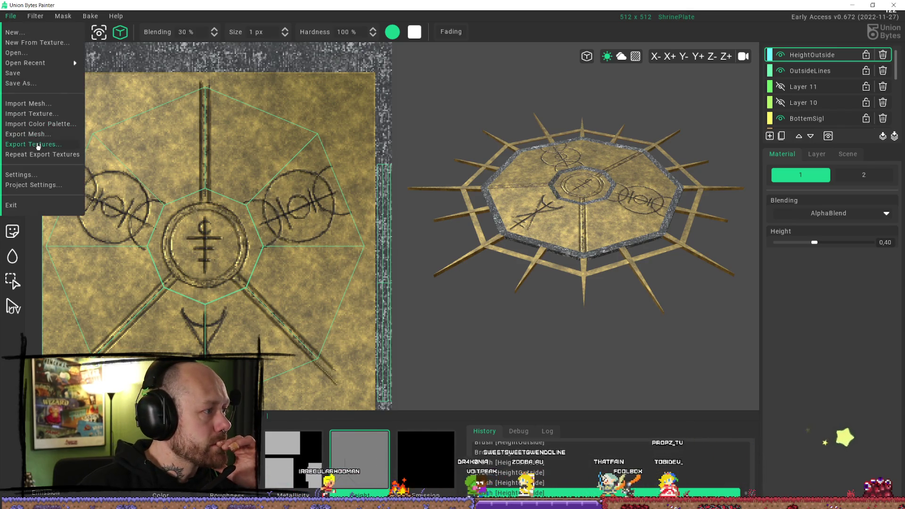
click(26, 142)
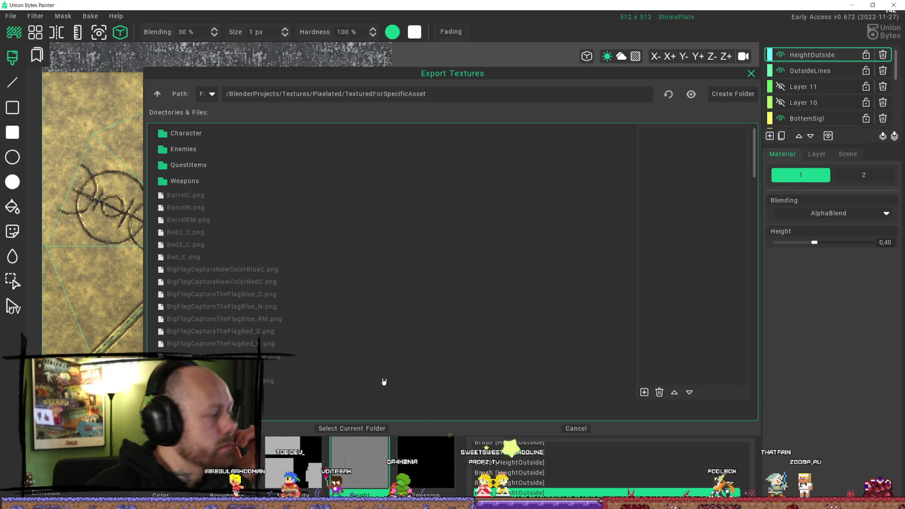
click(346, 430)
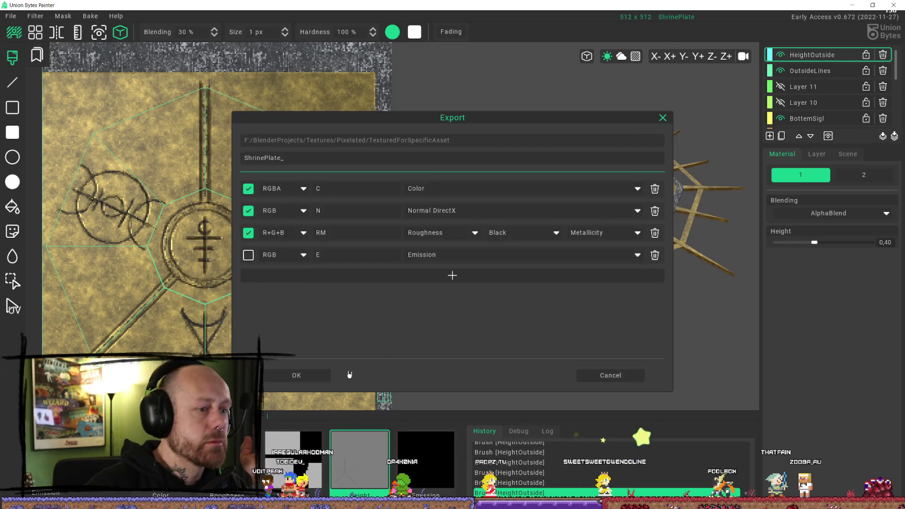
click(302, 377)
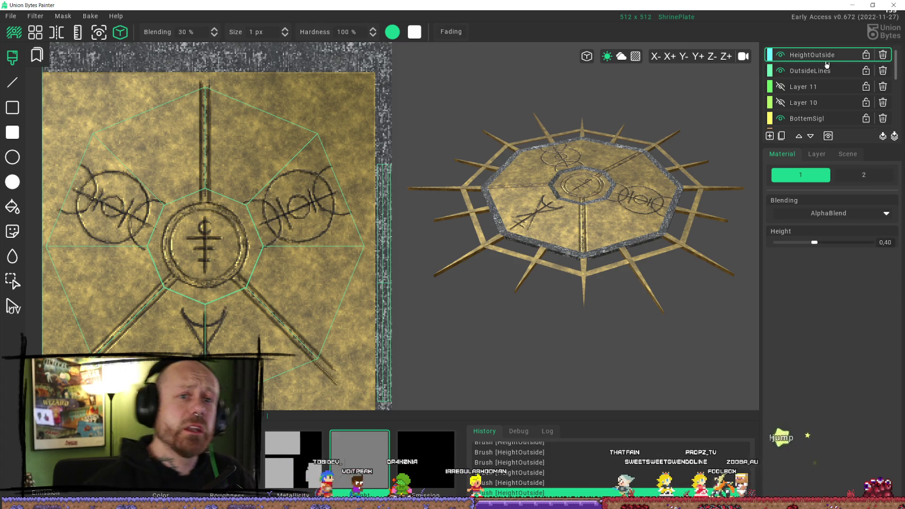
mouse_move(264, 38)
click(11, 15)
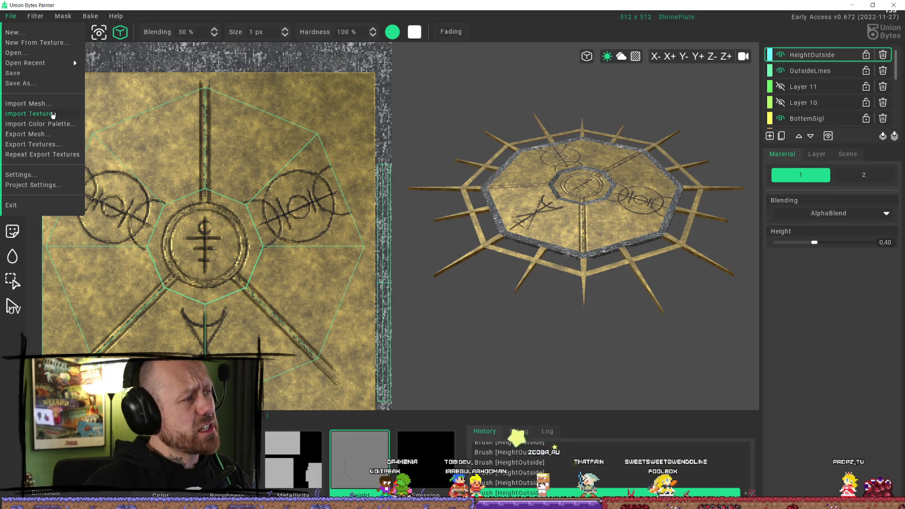
Save the project as ShrinePlate2.ubpd.
click(40, 75)
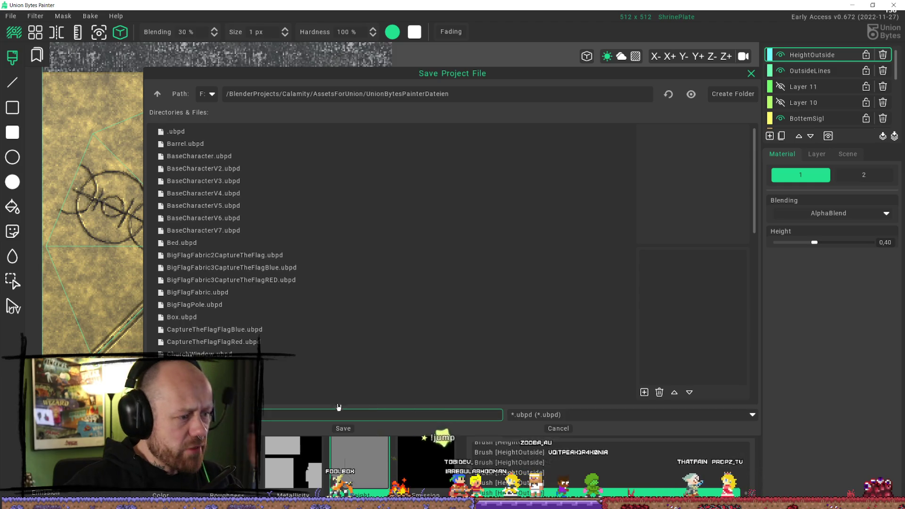
click(352, 433)
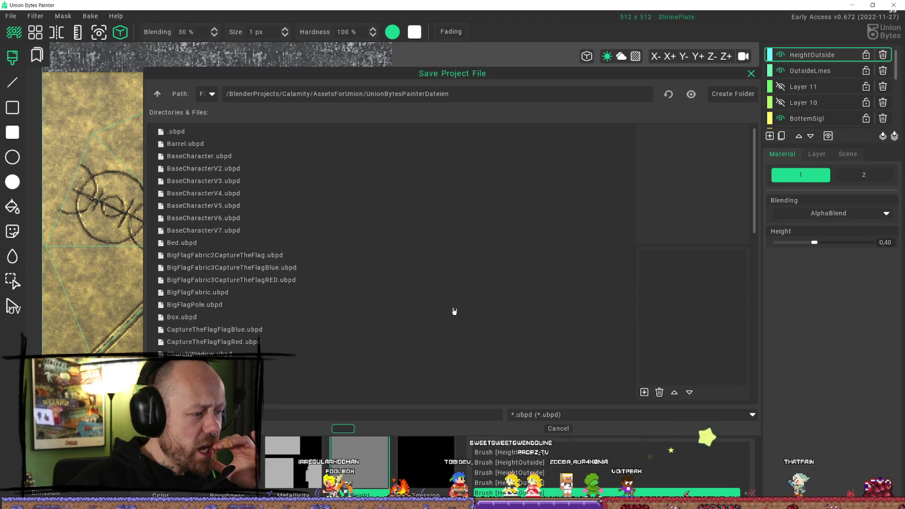
key(Return)
mouse_move(638, 174)
right_down()
mouse_move(599, 141)
mouse_move(606, 222)
right_up()
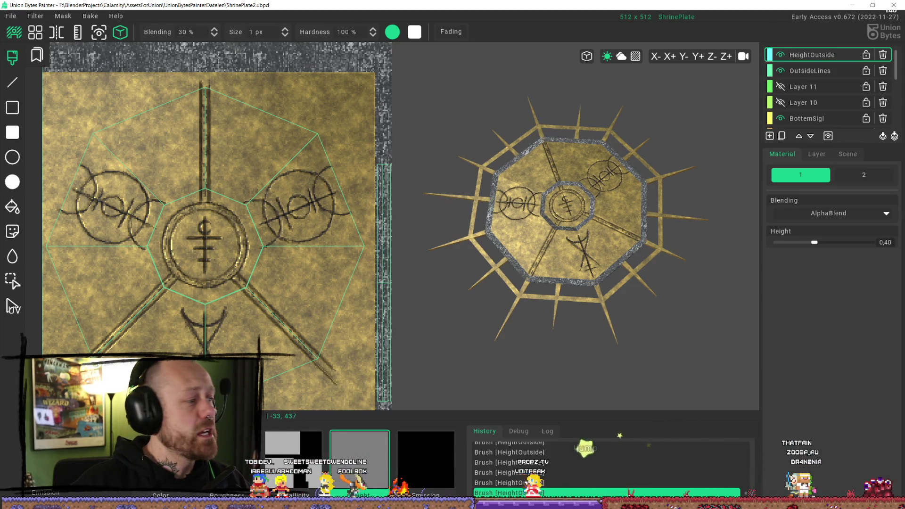
Minimize the painter and switch to the Unreal Editor to view the plate in the level.
click(853, 6)
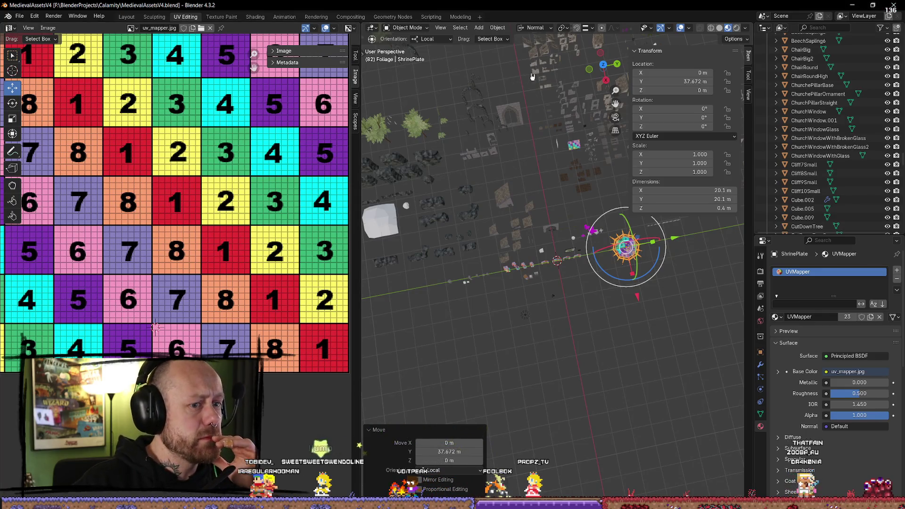
key(alt+Tab)
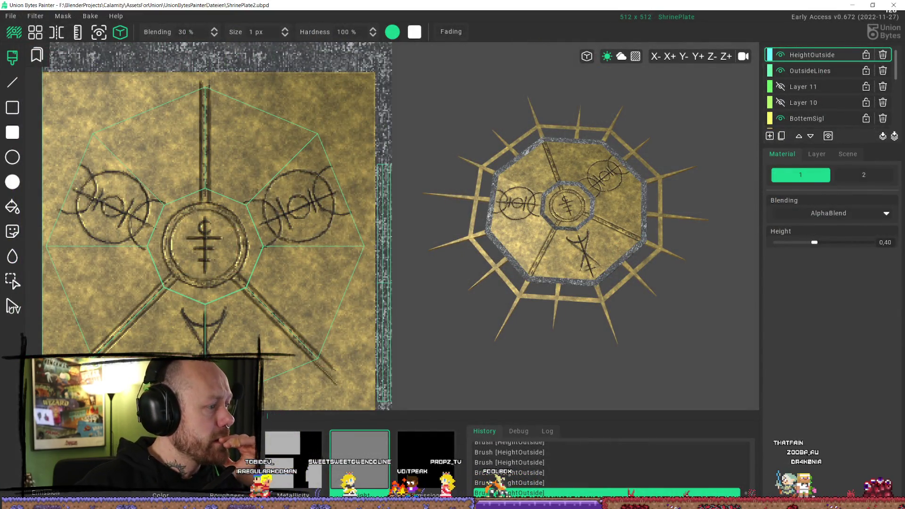
key(alt+Tab)
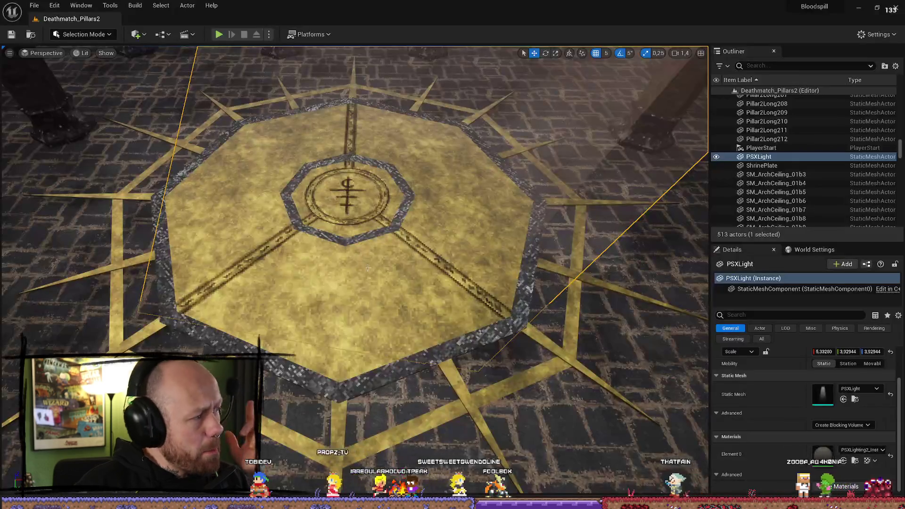
mouse_move(396, 230)
right_down()
mouse_move(396, 180)
mouse_move(331, 198)
mouse_move(395, 221)
right_up()
Reimport the ShrinePlate textures in the ShrinePlate material, check the preview, and close it.
key(ctrl+space)
scroll(492, 391, down, 2)
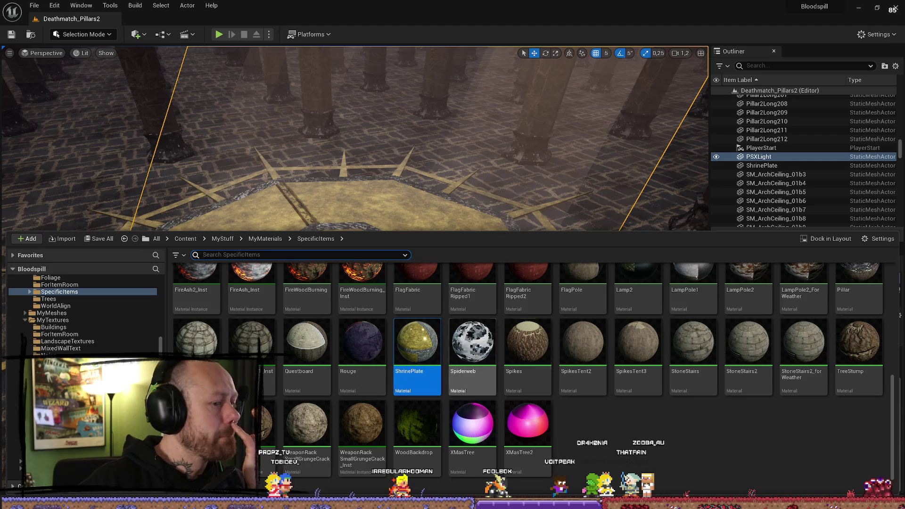
double_click(429, 357)
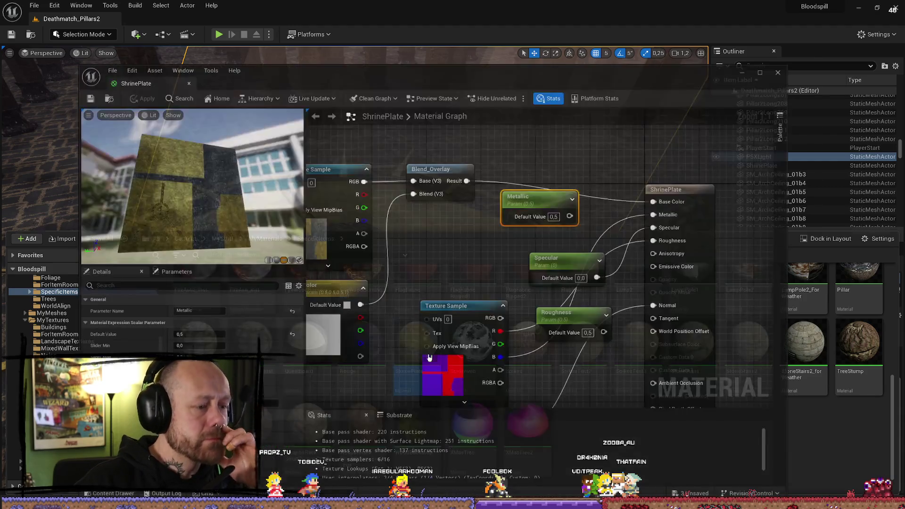
click(347, 246)
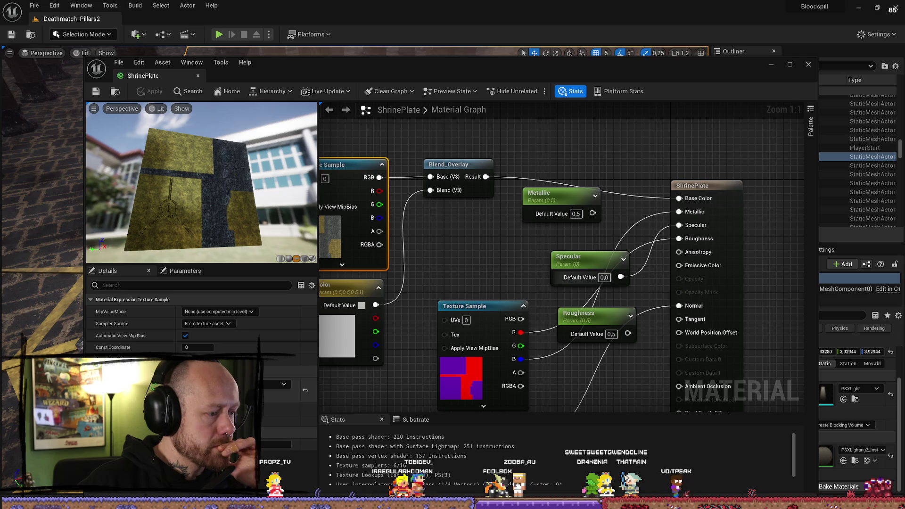
key(ctrl+space)
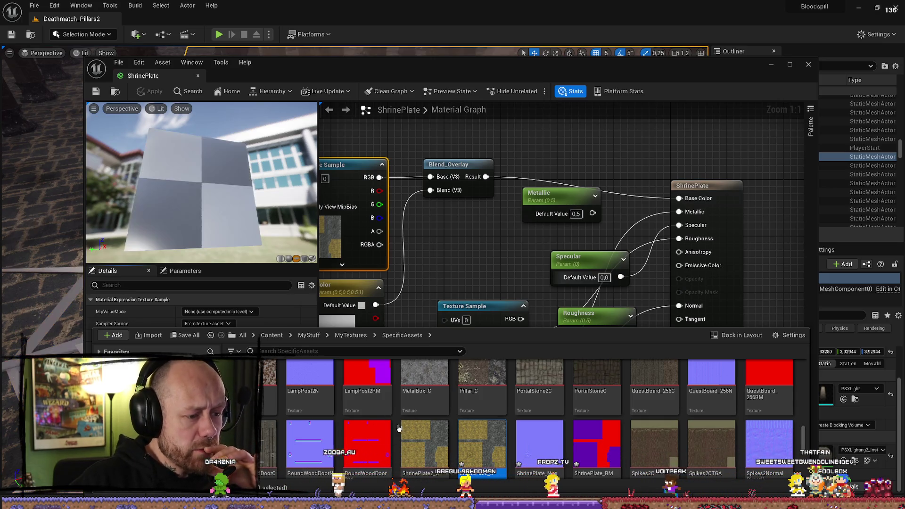
click(98, 91)
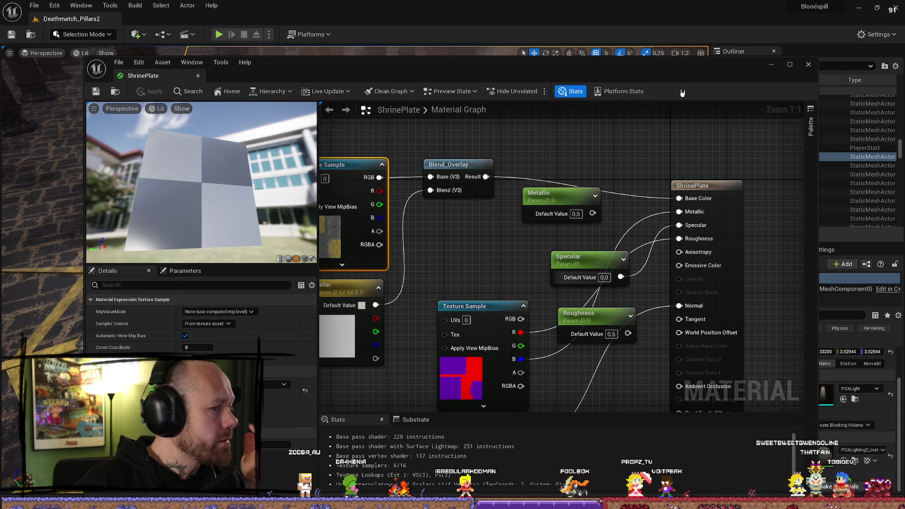
drag(233, 195, 188, 185)
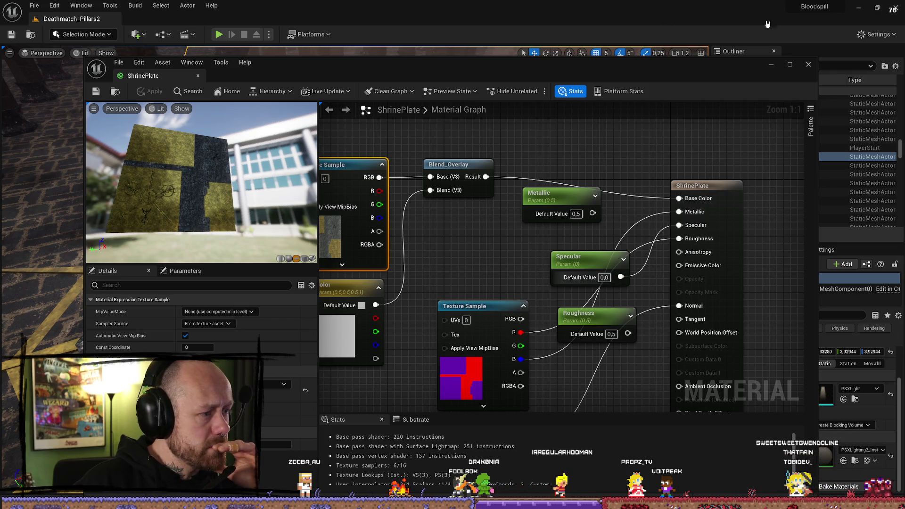
click(809, 67)
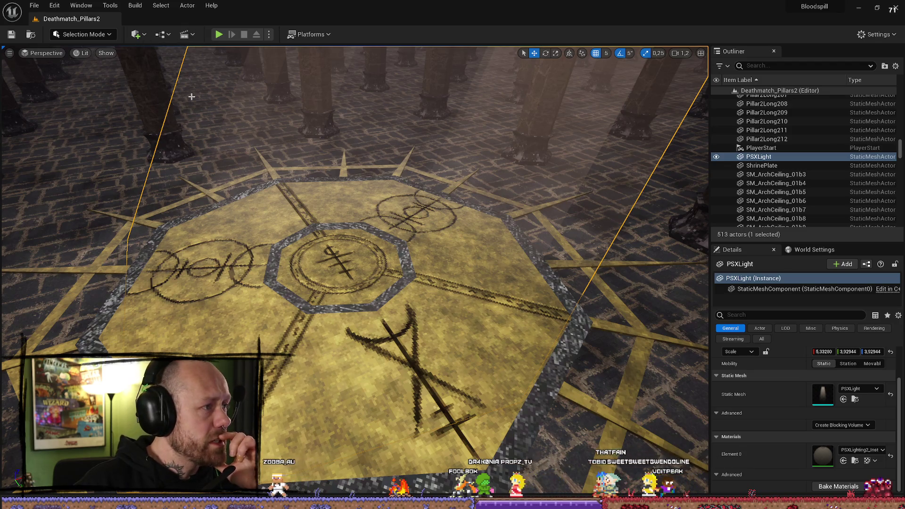
Save the level and playtest it, walking onto the shrine plate emblem and back.
key(ctrl+s)
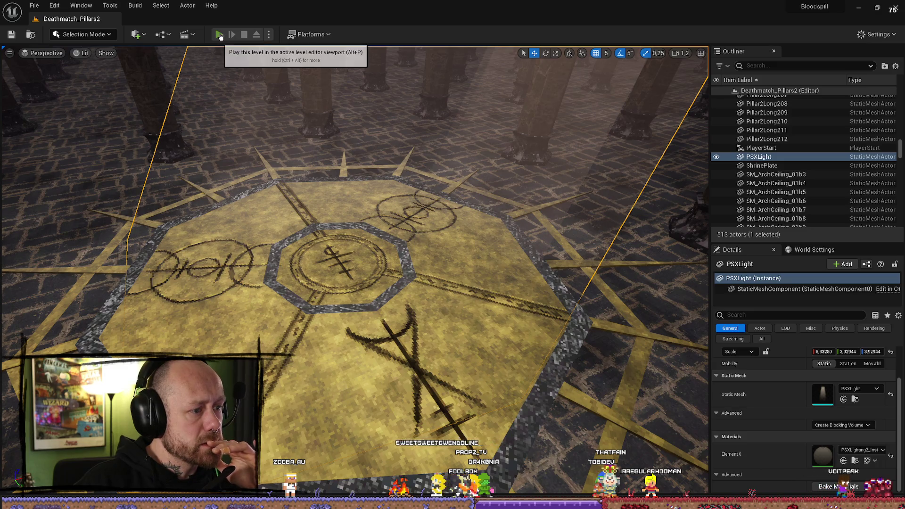
click(219, 34)
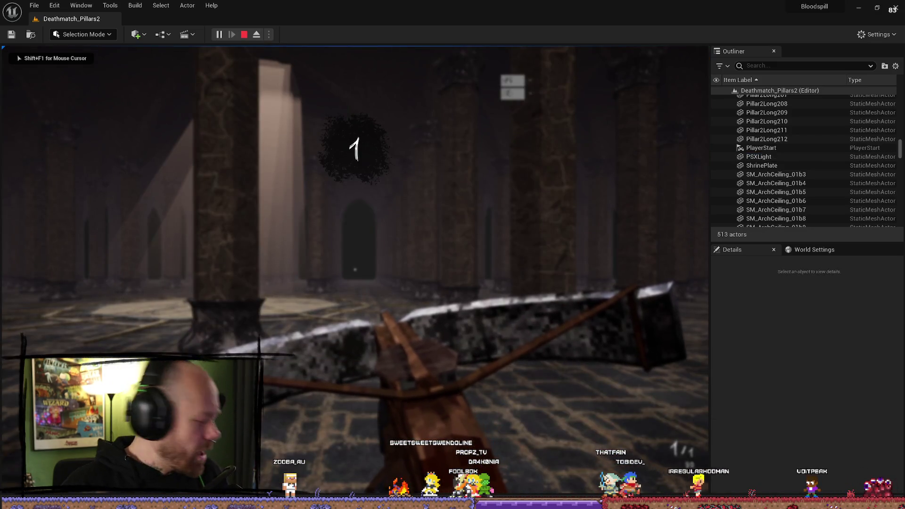
key(w)
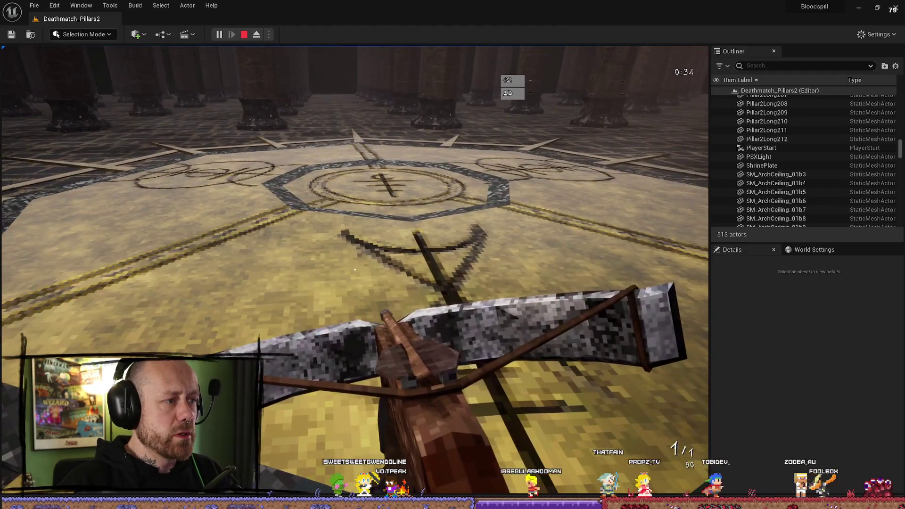
key(w)
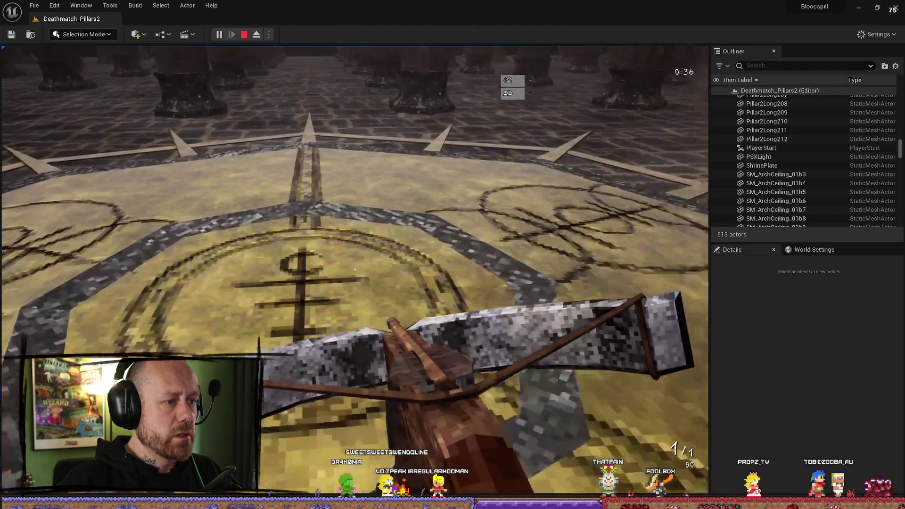
key(s)
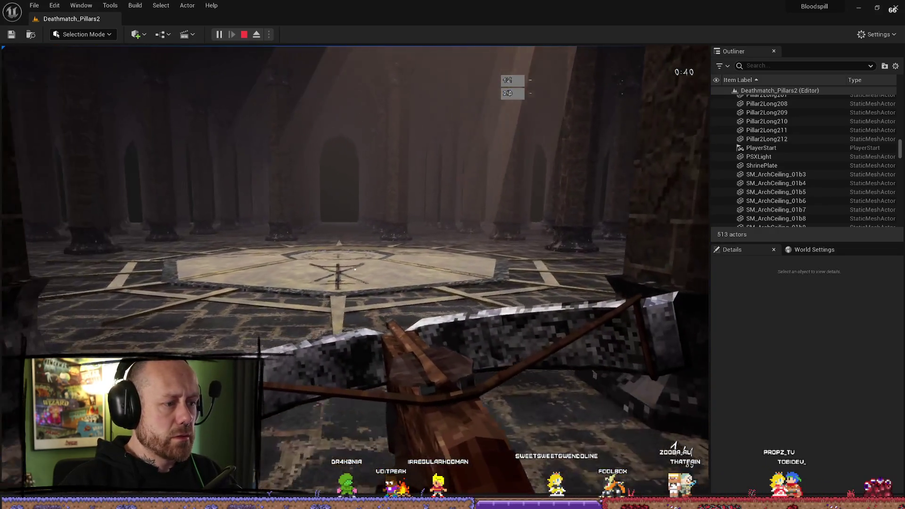
key(w)
key(Escape)
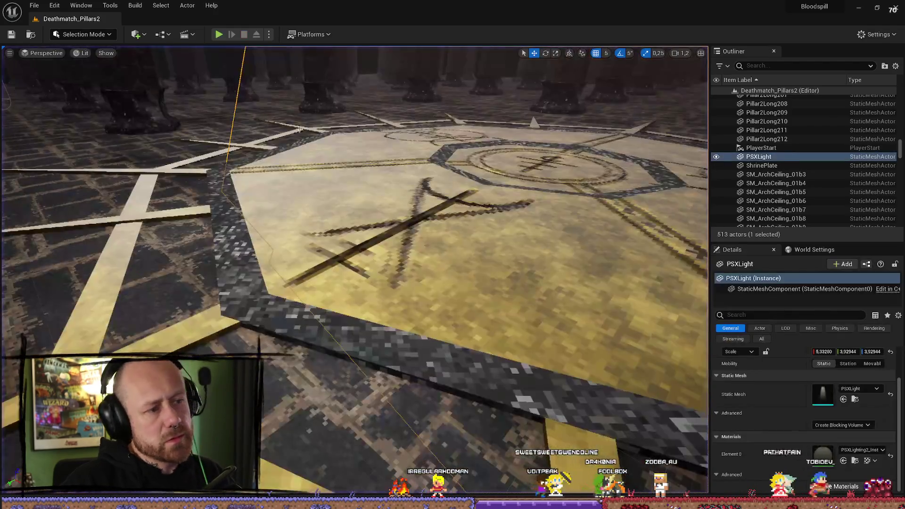
Frame the whole floor emblem in the level viewport, then return to Union Bytes Painter.
mouse_move(354, 268)
right_down()
mouse_move(359, 236)
mouse_move(354, 264)
right_up()
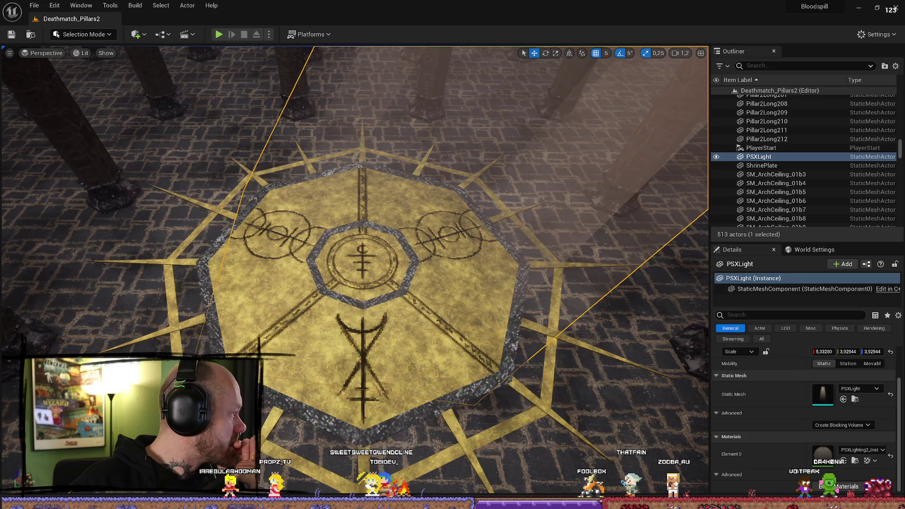
scroll(537, 265, up, 3)
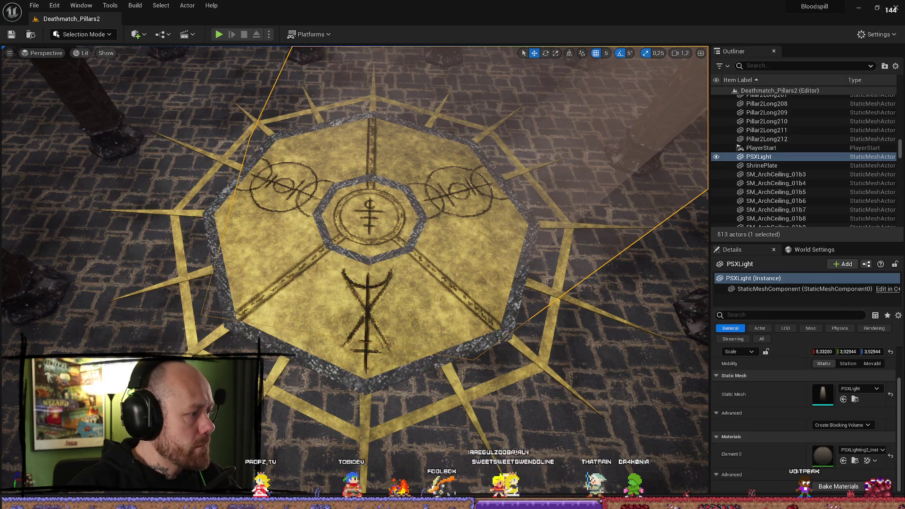
key(alt+Tab)
scroll(263, 298, up, 3)
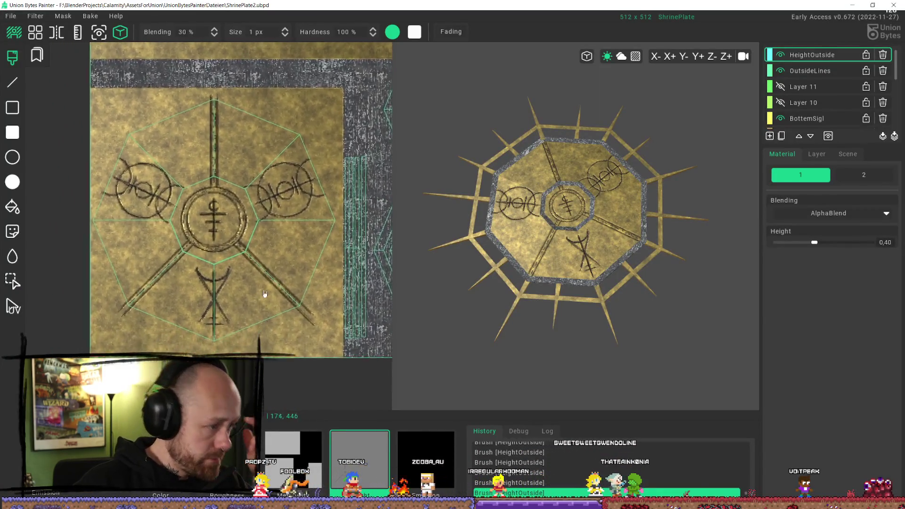
Orbit the plate and toggle OutsideLines and HeightOutside visibility off and on to compare.
scroll(625, 327, up, 5)
mouse_move(624, 327)
right_down()
mouse_move(584, 228)
mouse_move(610, 262)
mouse_move(509, 250)
right_up()
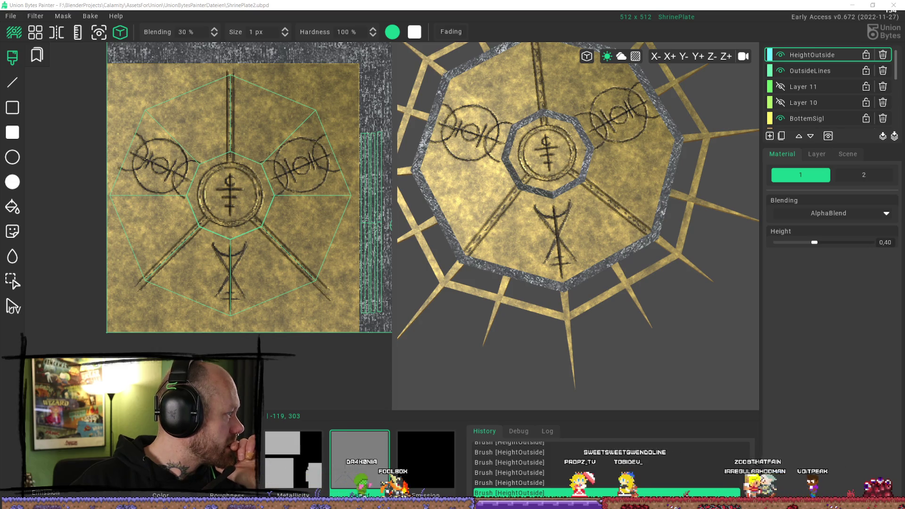
scroll(540, 273, up, 3)
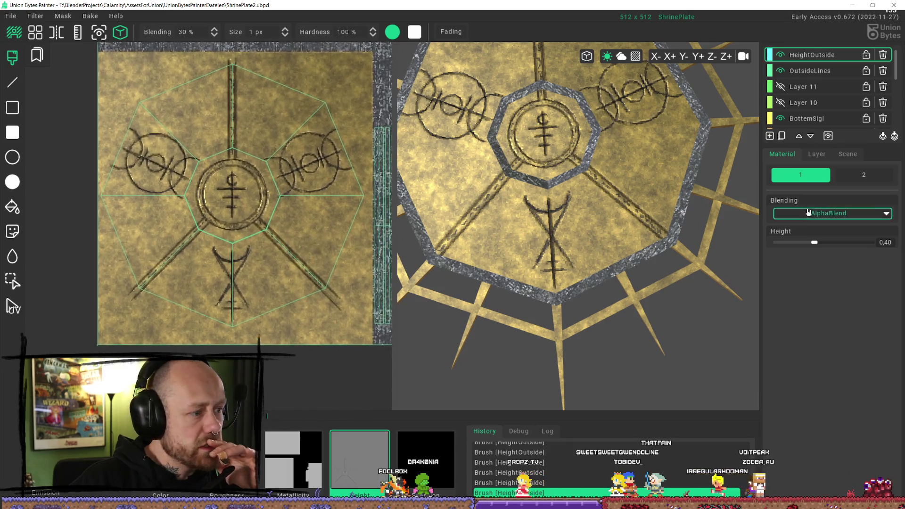
click(802, 72)
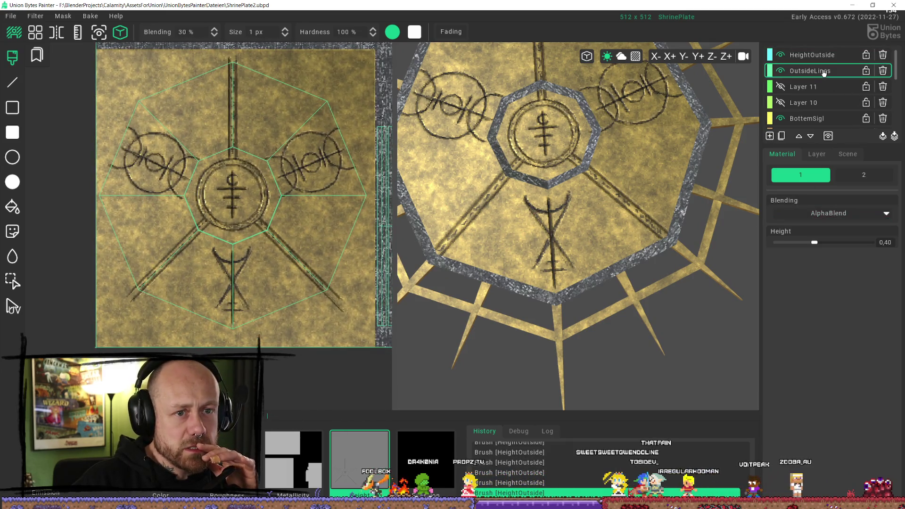
click(782, 72)
click(782, 71)
click(781, 55)
click(782, 55)
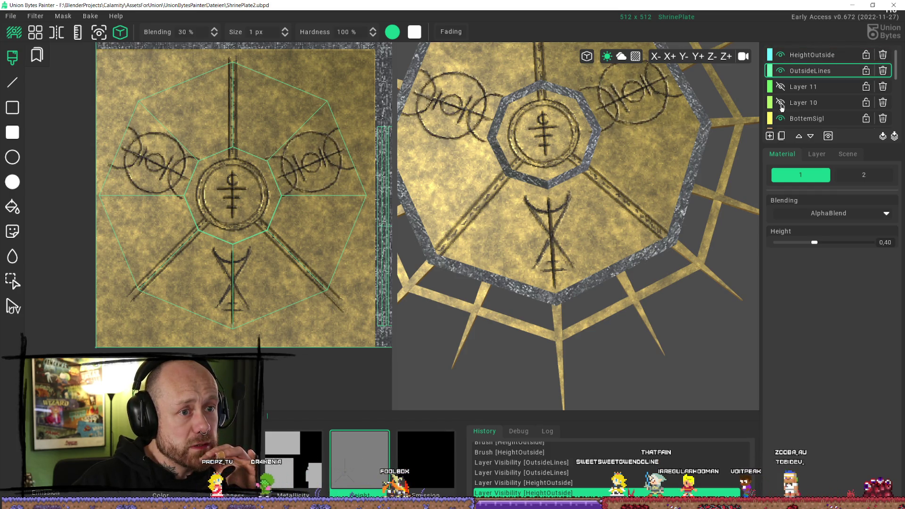
Make BottemSigl the active layer, hide it, and pick the filled-rectangle tool.
click(806, 123)
click(783, 118)
click(782, 118)
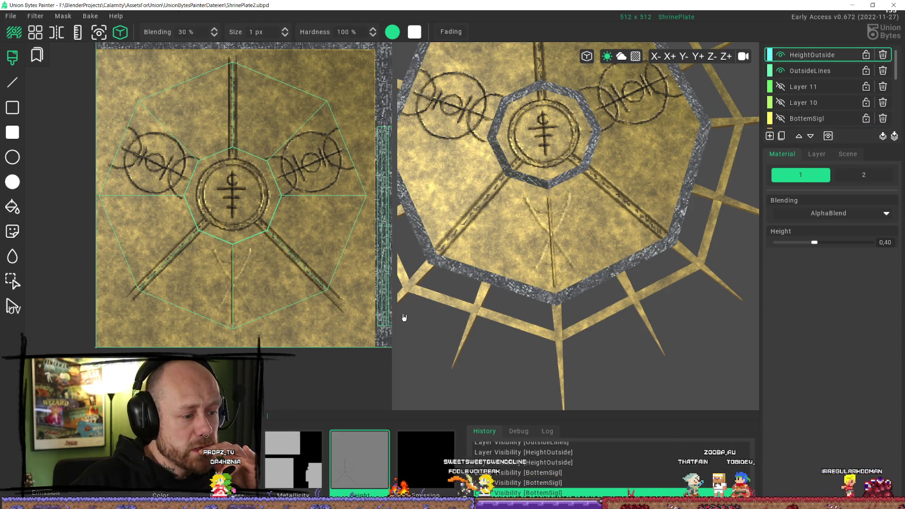
middle_drag(340, 298, 333, 247)
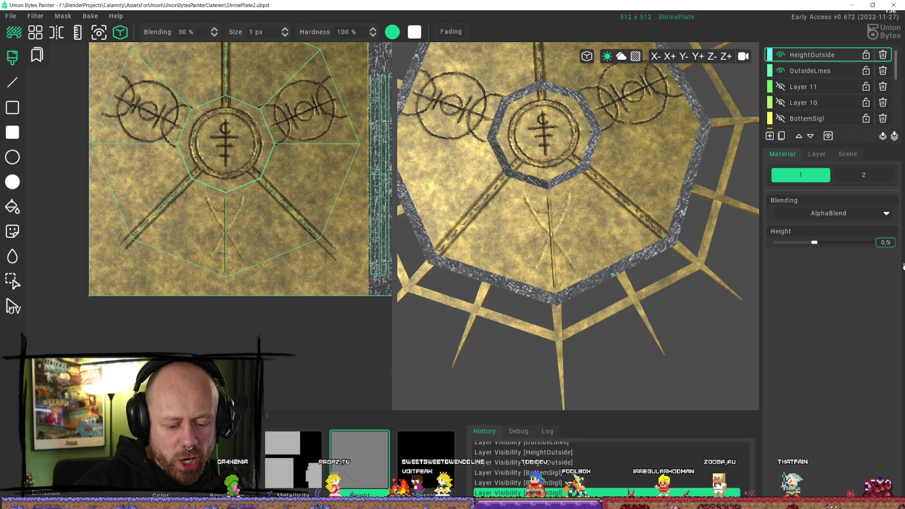
click(16, 136)
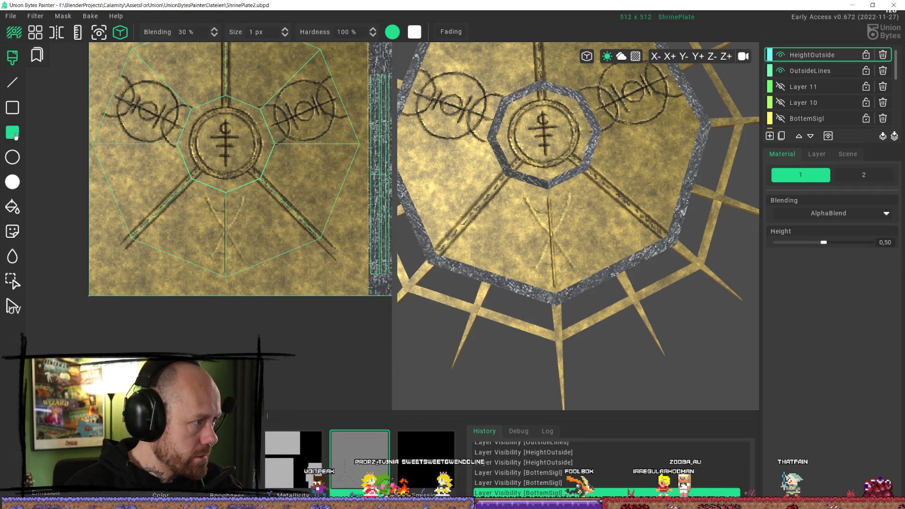
Cover the faint lower X sigil lines with a filled rectangle on HeightOutside.
drag(199, 188, 264, 291)
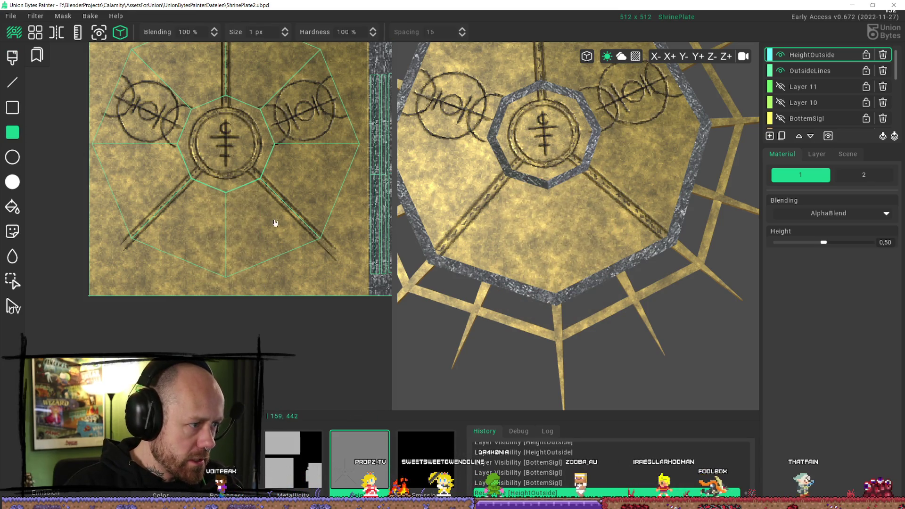
scroll(260, 203, down, 2)
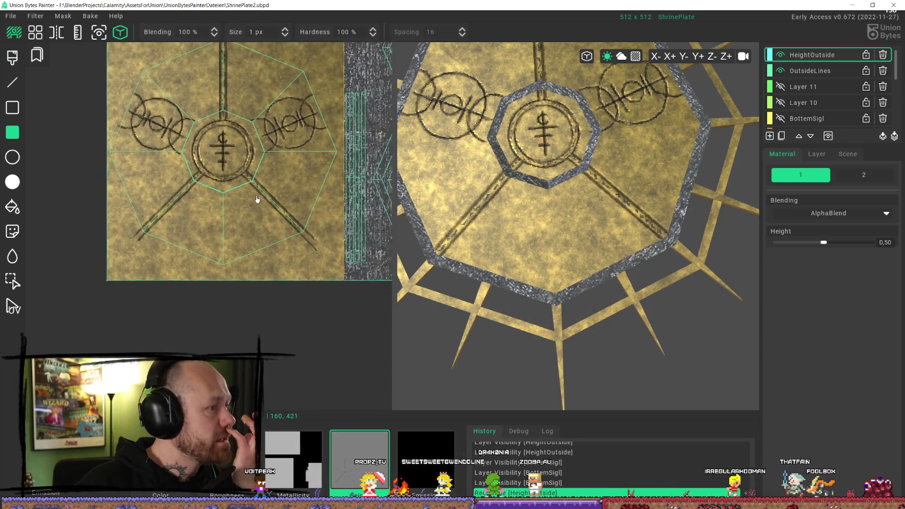
scroll(257, 199, down, 2)
mouse_move(257, 199)
middle_down()
mouse_move(285, 247)
mouse_move(253, 132)
mouse_move(283, 293)
middle_up()
mouse_move(543, 158)
middle_down()
mouse_move(553, 165)
mouse_move(533, 179)
middle_up()
scroll(263, 175, up, 5)
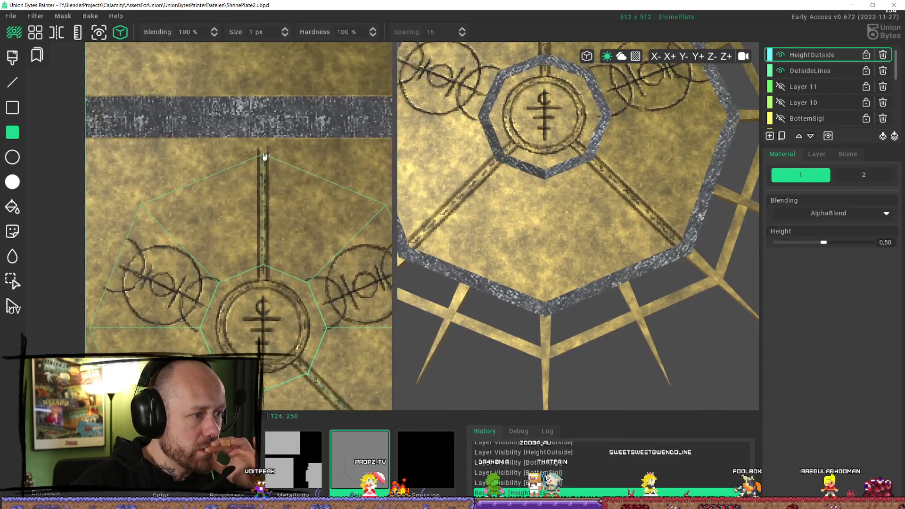
scroll(265, 157, down, 1)
Make Layer 11 visible and set it as the active layer.
click(781, 88)
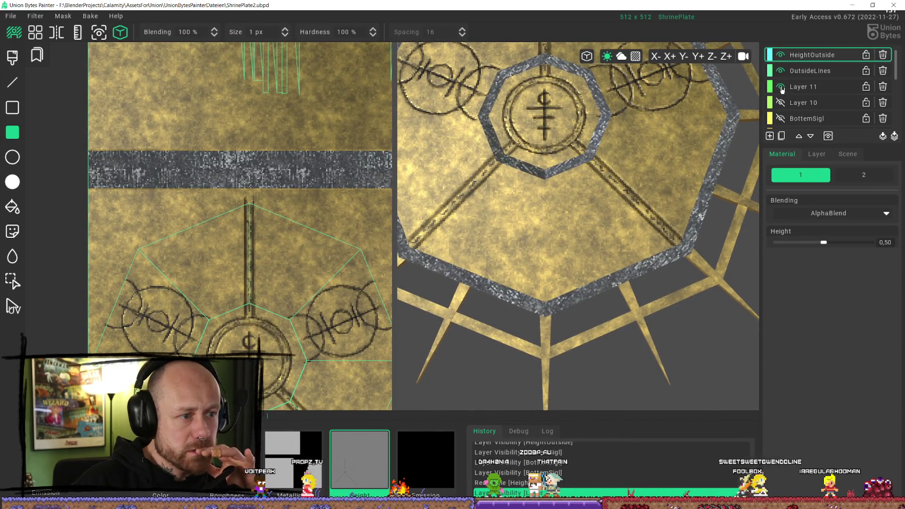
click(788, 89)
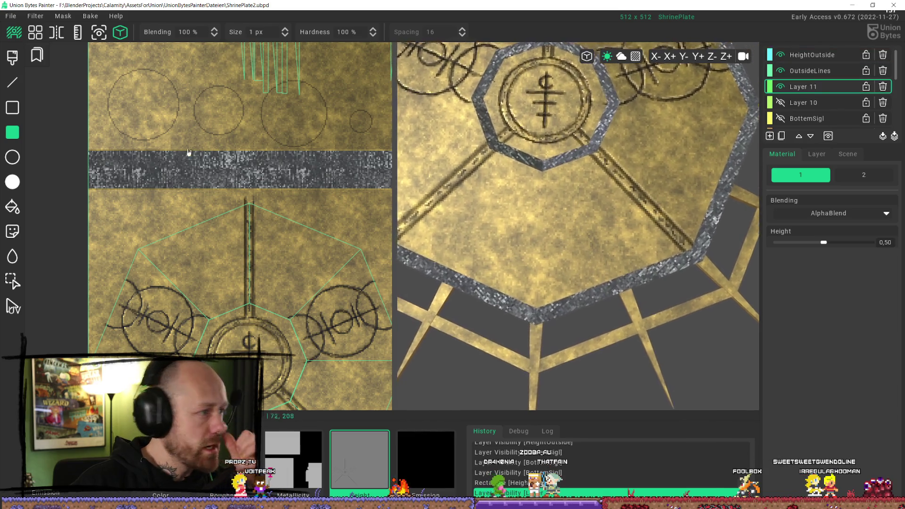
scroll(238, 212, down, 1)
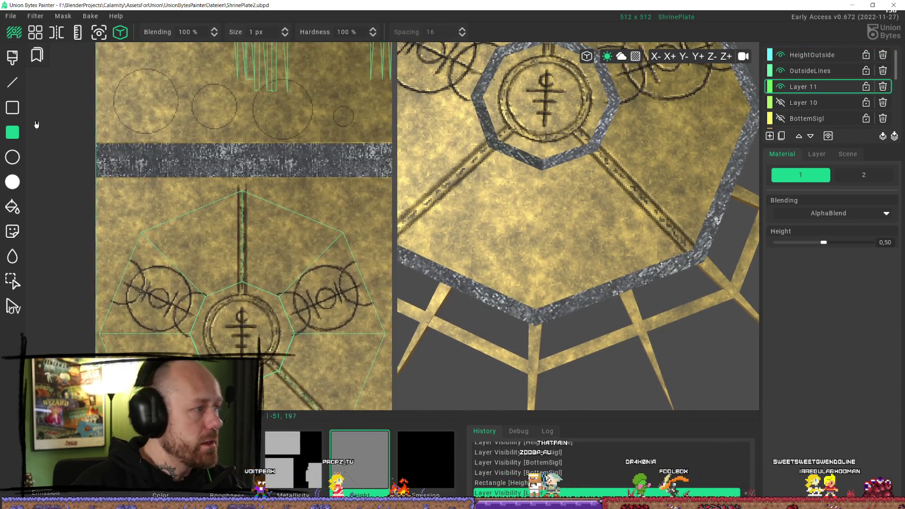
Box-select one of Layer 11's circle shapes as the decal stamp.
click(12, 256)
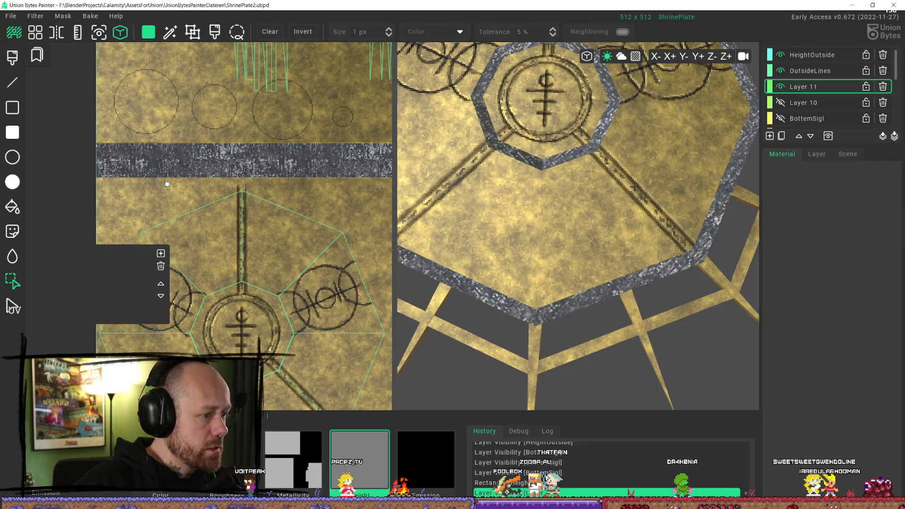
middle_drag(165, 183, 259, 194)
middle_drag(250, 405, 247, 313)
scroll(236, 195, up, 3)
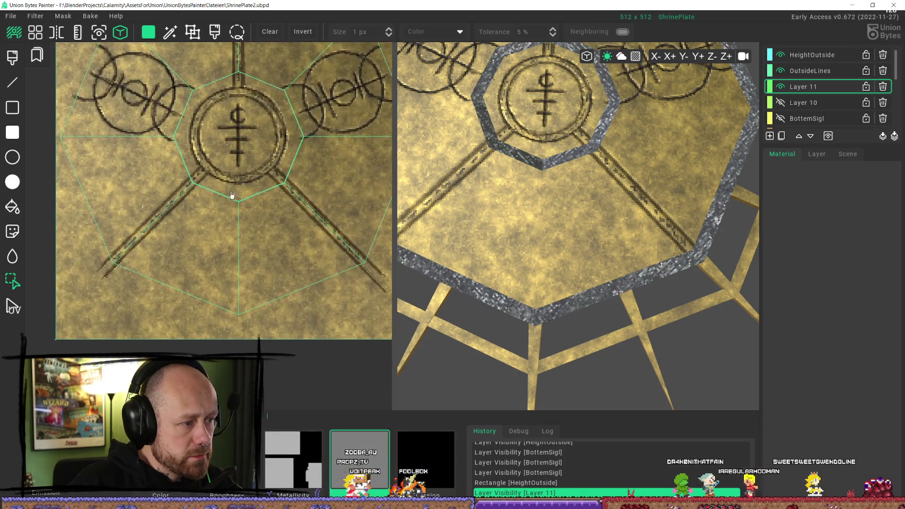
scroll(236, 189, down, 4)
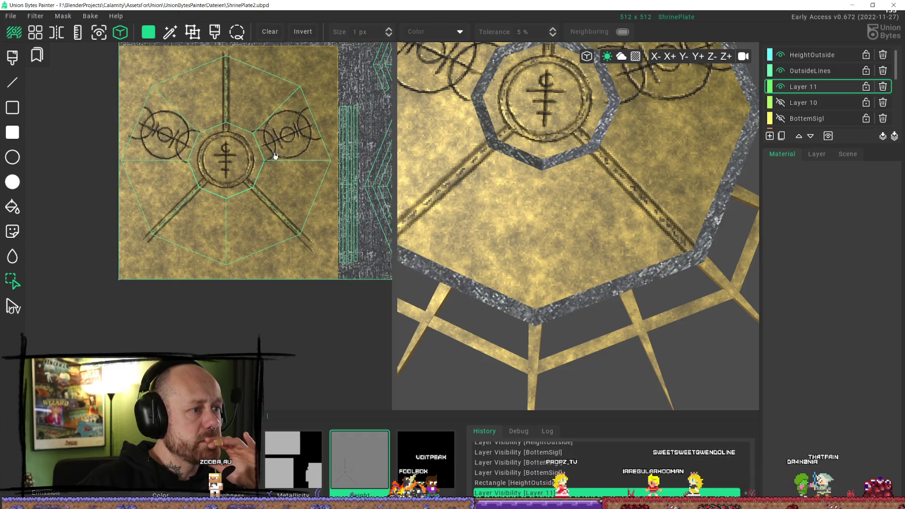
scroll(308, 148, down, 2)
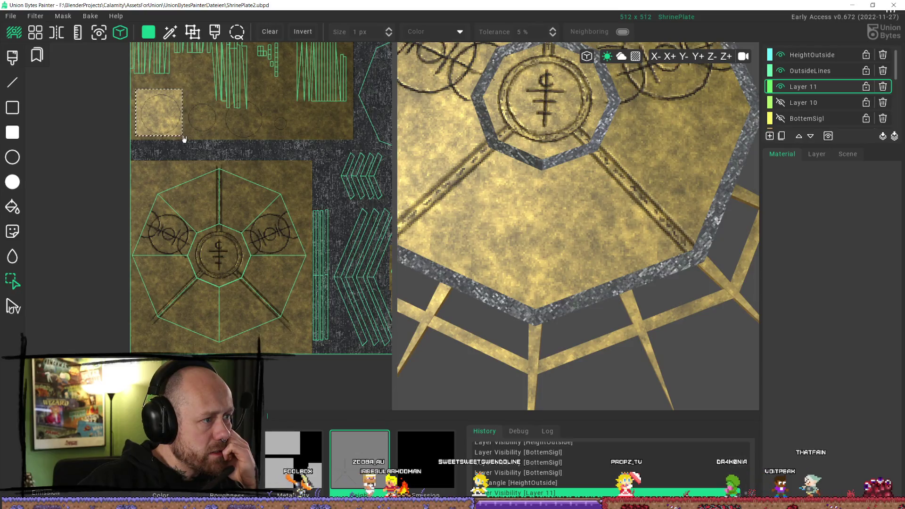
key(d)
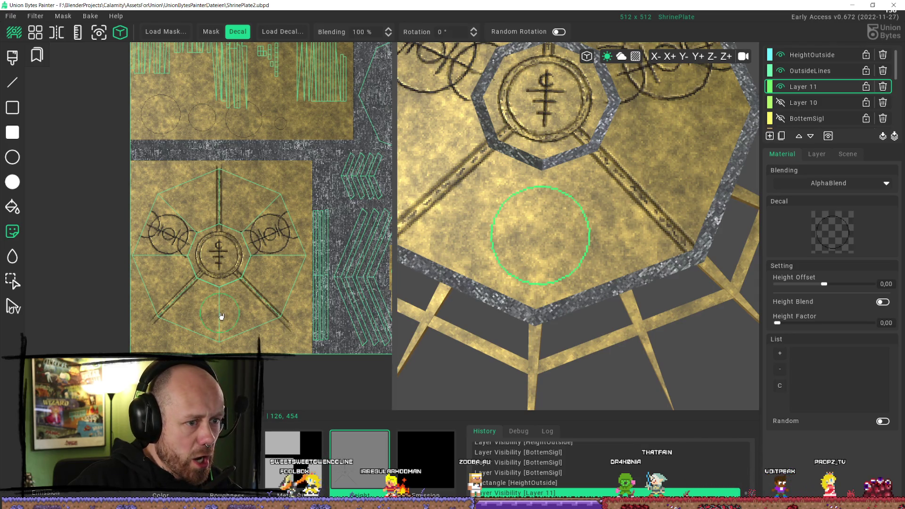
Stamp the circle decal just below the central emblem.
scroll(221, 316, down, 2)
scroll(218, 306, up, 3)
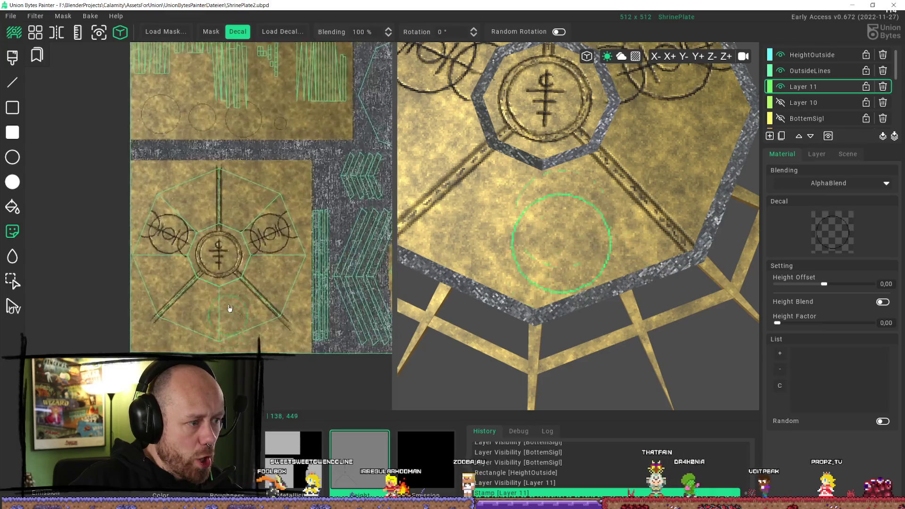
click(200, 185)
scroll(205, 208, up, 5)
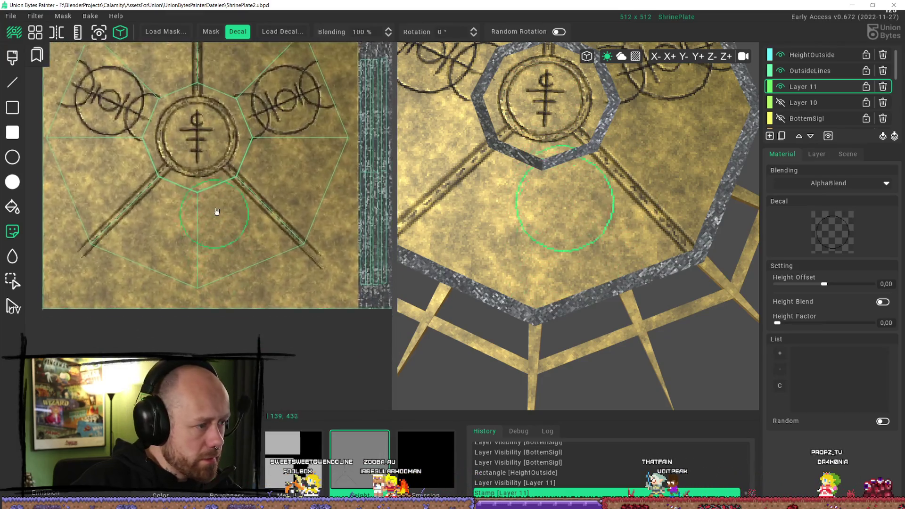
scroll(212, 217, down, 3)
scroll(222, 221, up, 2)
scroll(233, 228, down, 2)
scroll(231, 231, up, 2)
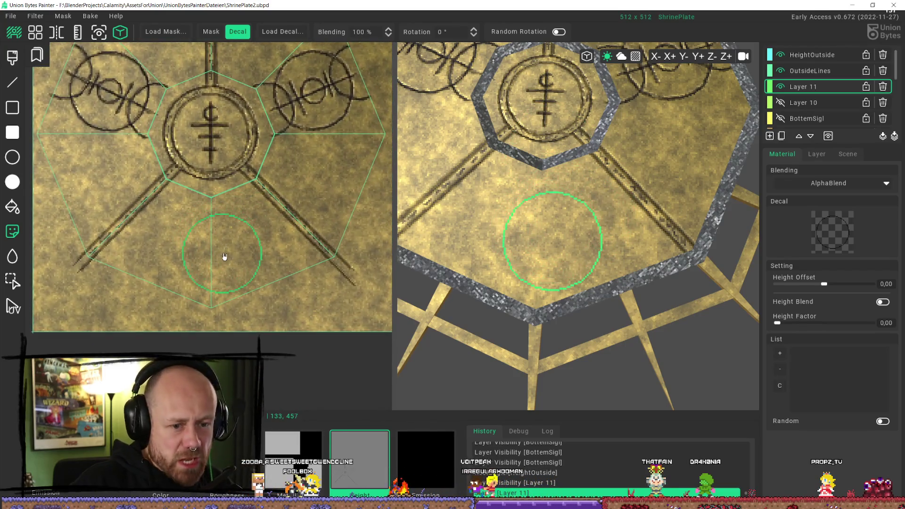
Compare with Layer 11 toggled, then stamp another circle in the lower octagon section.
double_click(781, 88)
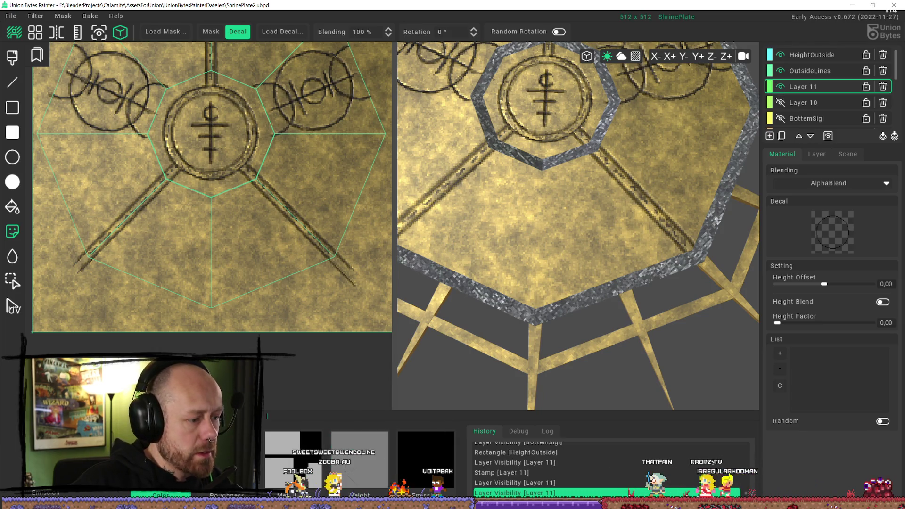
scroll(214, 257, up, 2)
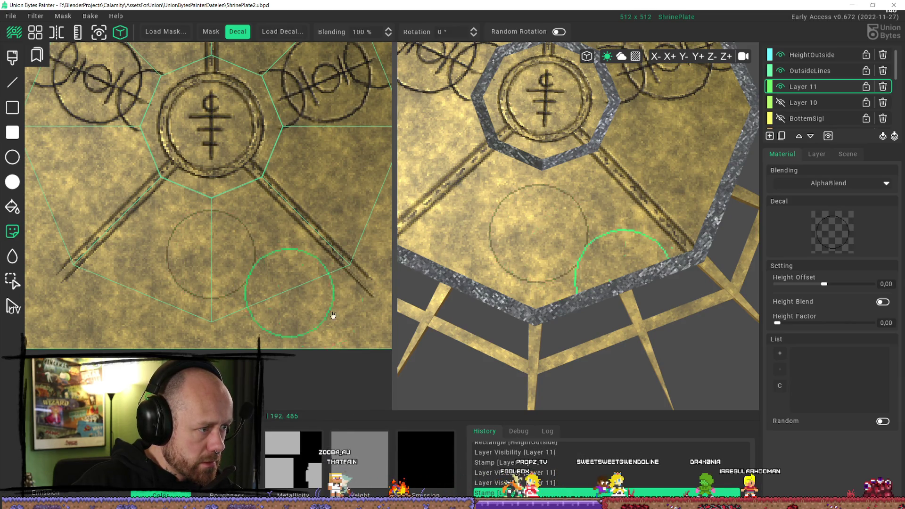
scroll(317, 306, down, 5)
scroll(651, 246, down, 4)
mouse_move(651, 246)
right_down()
mouse_move(703, 212)
mouse_move(720, 299)
mouse_move(522, 278)
mouse_move(558, 279)
right_up()
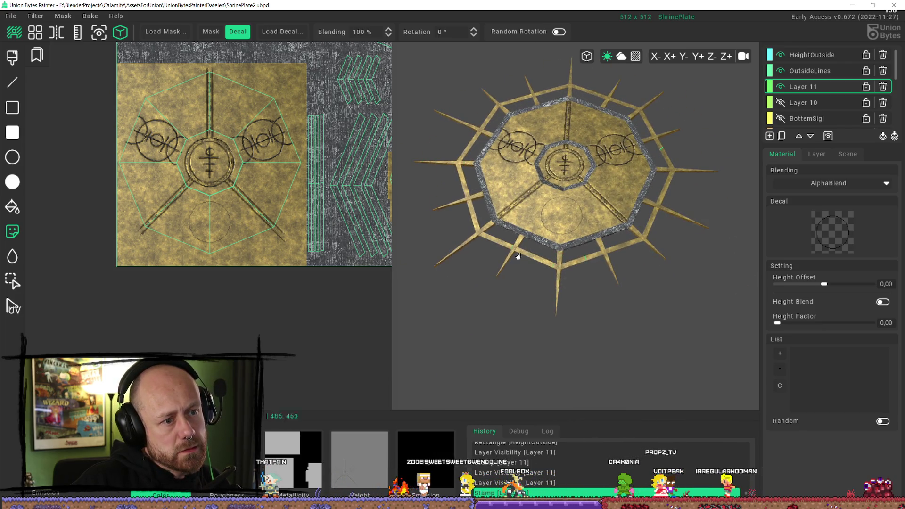
scroll(243, 194, up, 5)
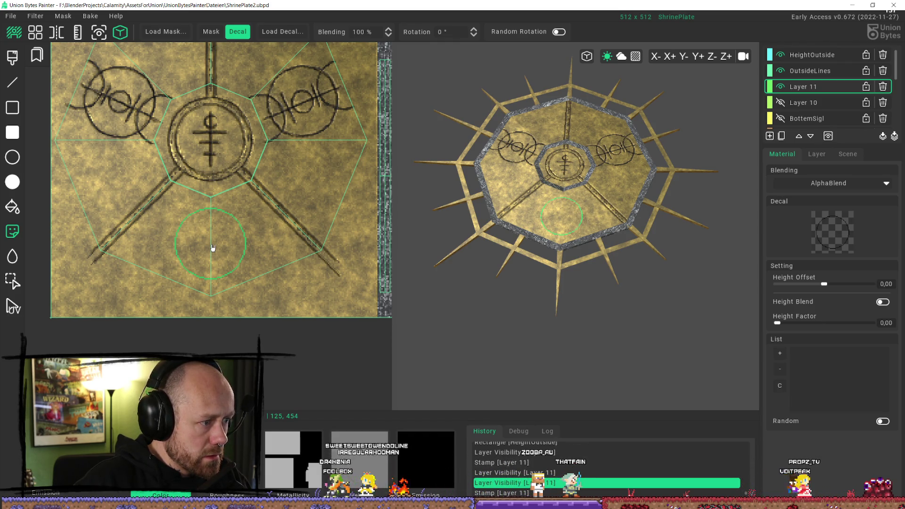
click(212, 247)
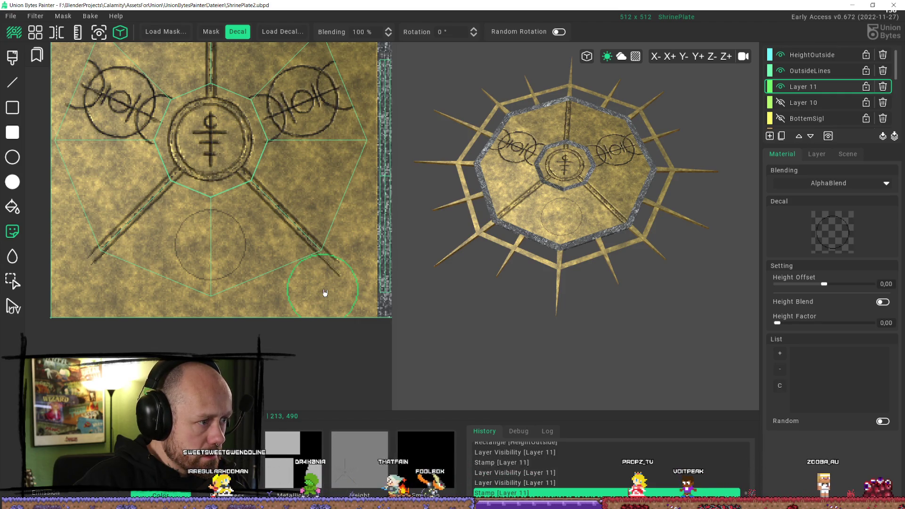
Bring the heptagon sigil and the circles above it into view, then reselect rectangular selection.
scroll(325, 292, down, 5)
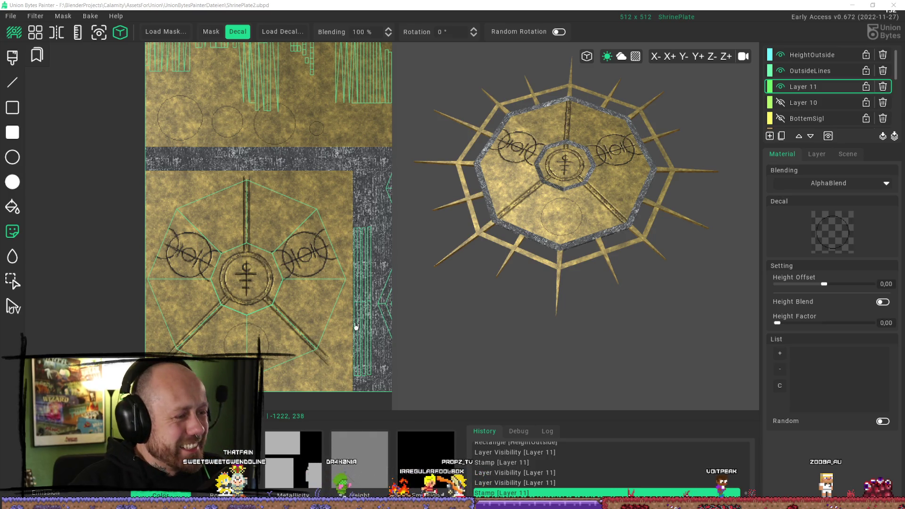
scroll(356, 325, up, 2)
mouse_move(239, 262)
middle_down()
mouse_move(219, 50)
mouse_move(212, 196)
middle_up()
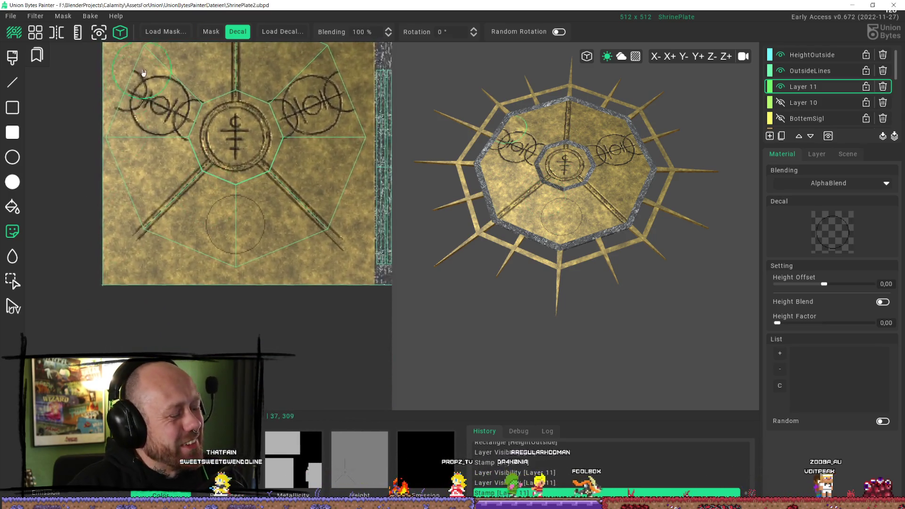
scroll(144, 73, down, 1)
middle_drag(144, 72, 243, 256)
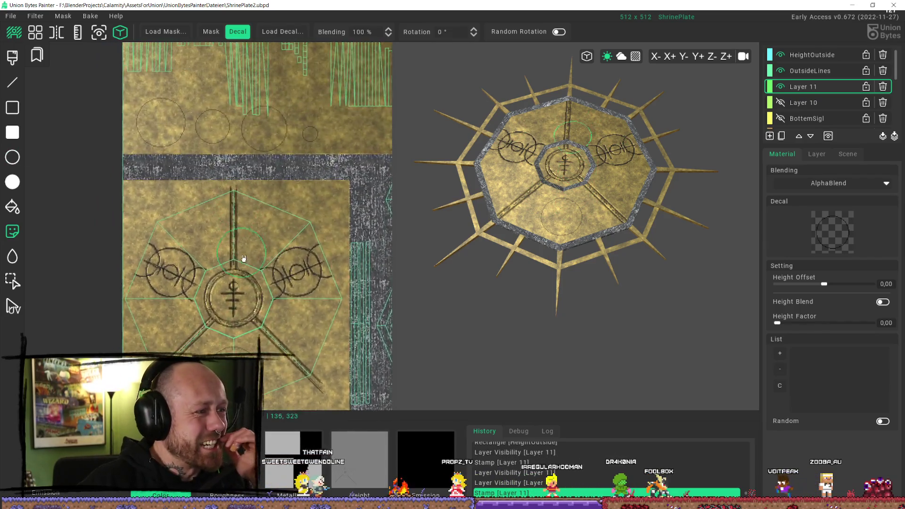
click(12, 281)
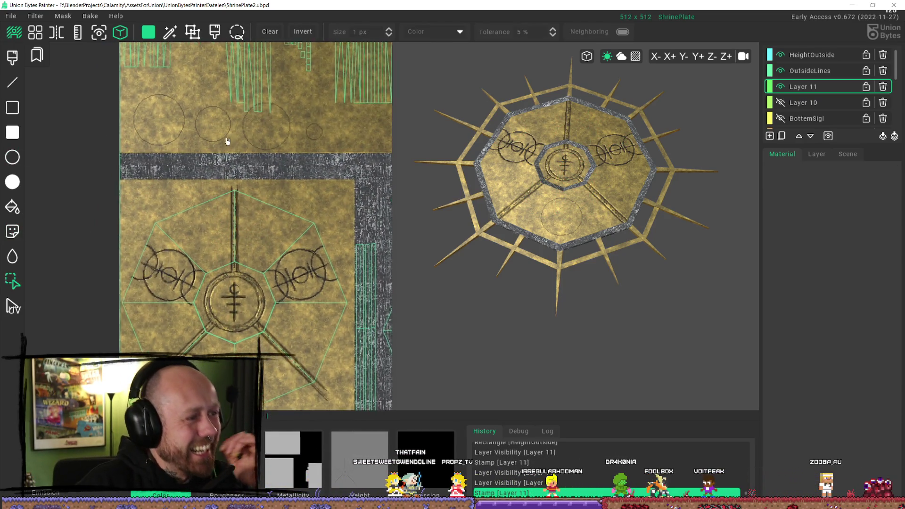
scroll(227, 141, up, 2)
mouse_move(180, 77)
mouse_down()
mouse_move(208, 130)
mouse_move(235, 136)
mouse_up()
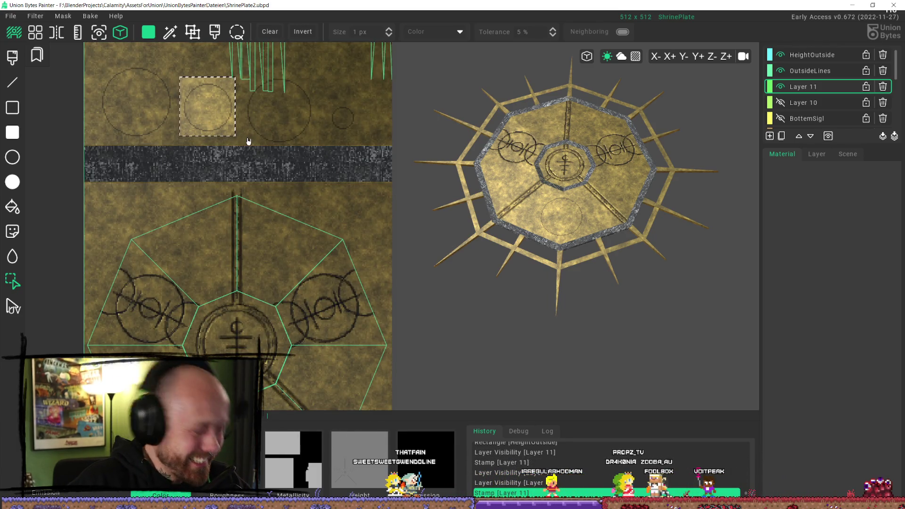
key(d)
middle_drag(250, 382, 250, 231)
scroll(250, 234, up, 3)
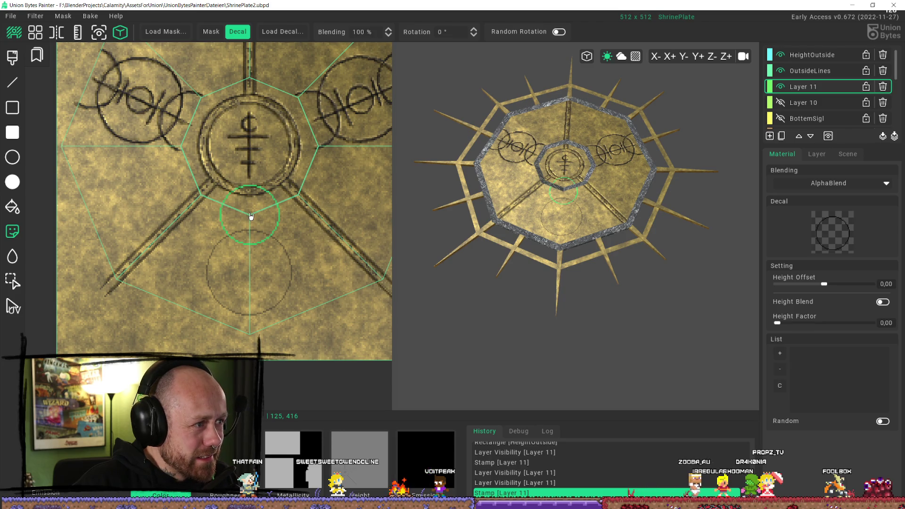
click(251, 216)
middle_drag(242, 324, 242, 253)
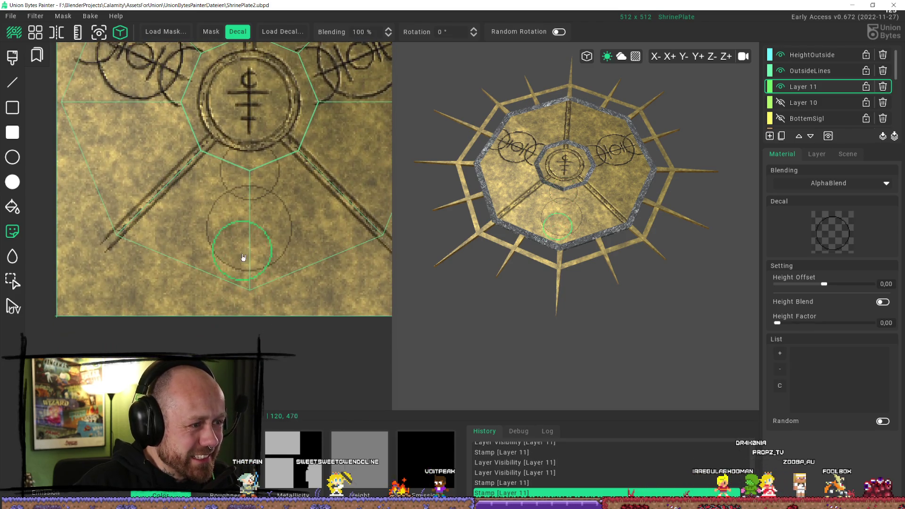
middle_drag(245, 310, 242, 264)
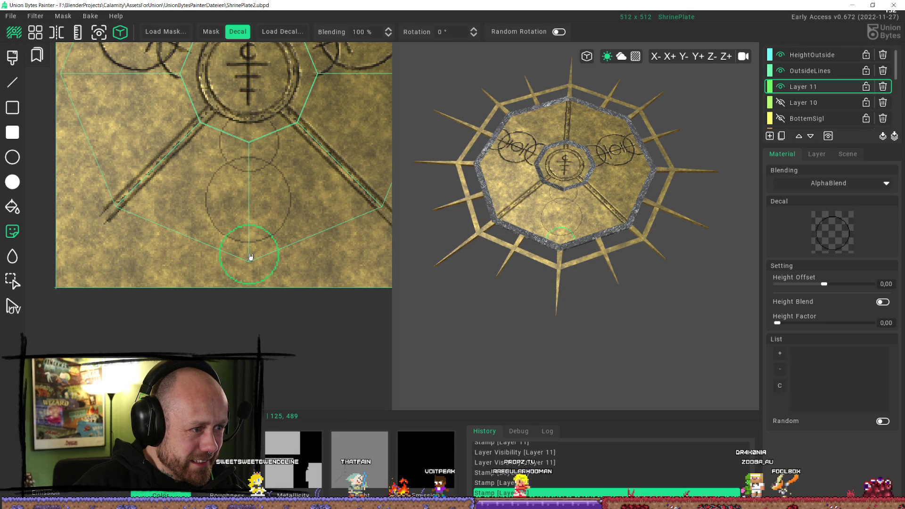
scroll(251, 256, down, 2)
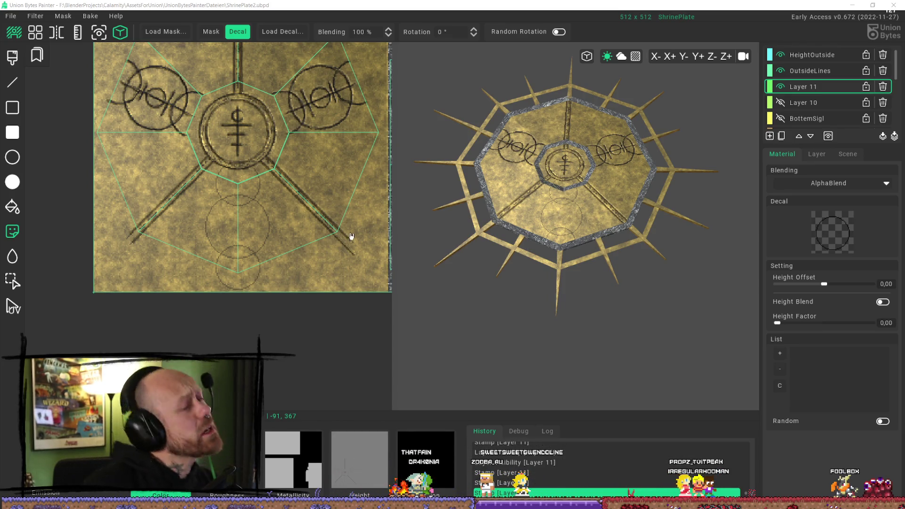
scroll(232, 177, down, 3)
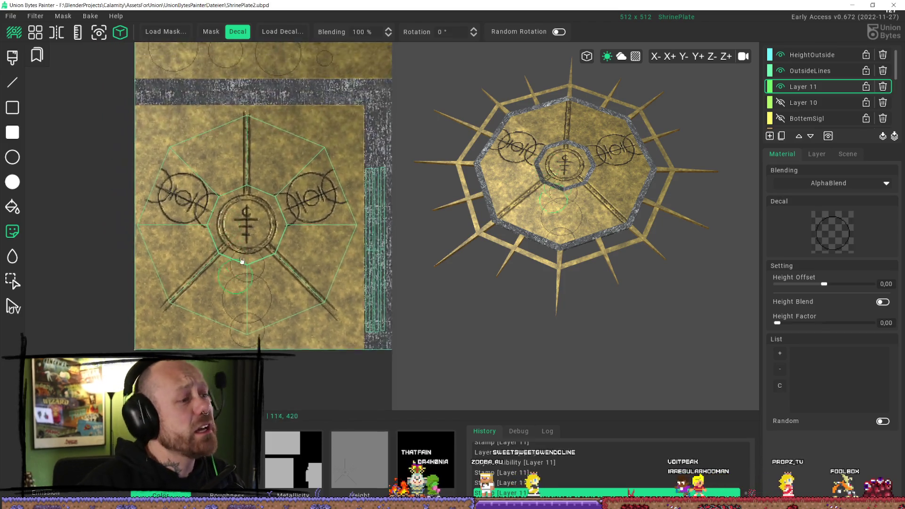
click(11, 280)
Capture a small ring from the texture as the decal stamp shape.
drag(299, 117, 262, 146)
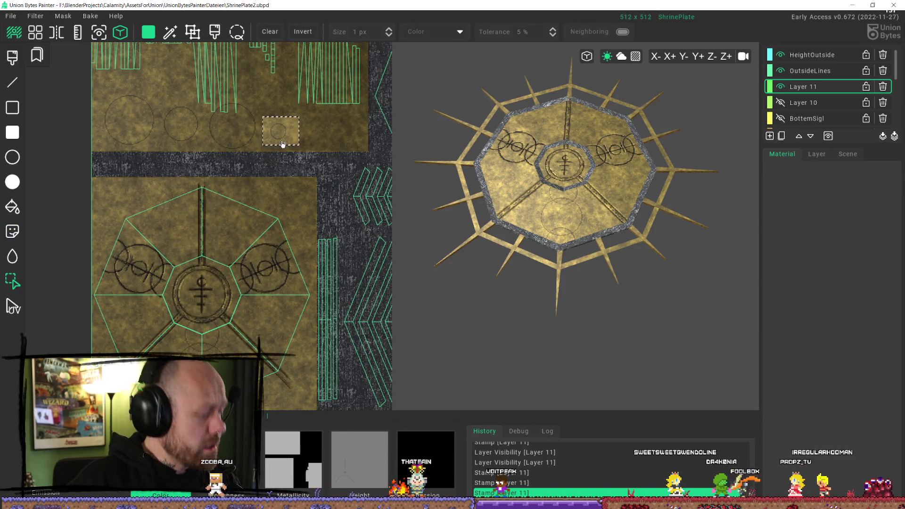
key(d)
scroll(258, 303, up, 4)
scroll(258, 303, up, 6)
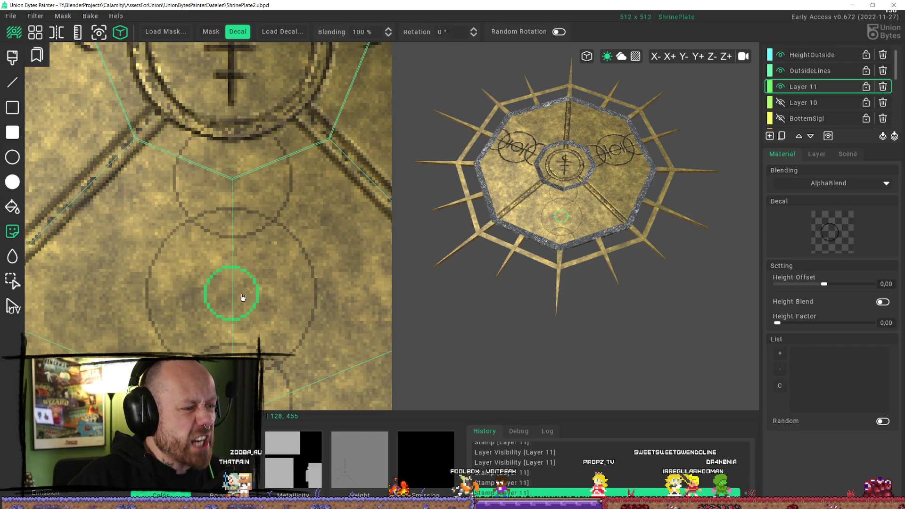
Undo the circle decals stamped below the central emblem.
scroll(291, 282, down, 10)
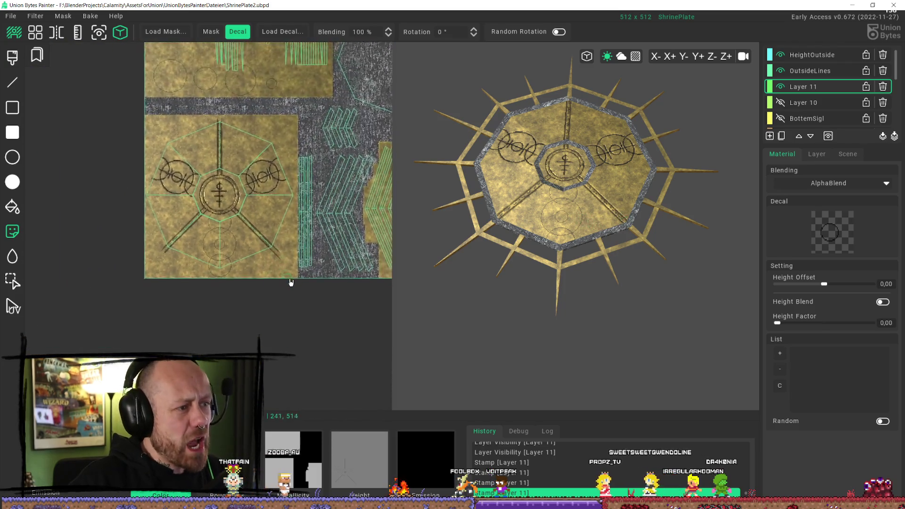
scroll(291, 282, up, 5)
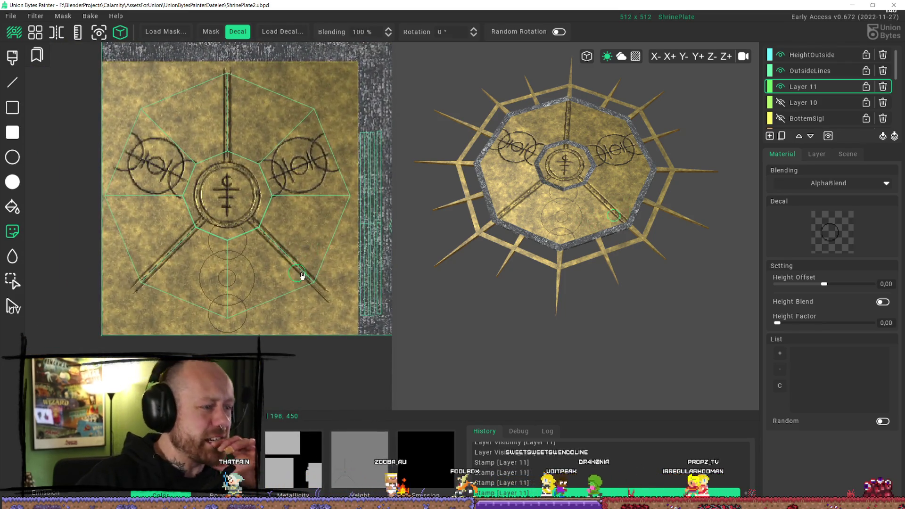
scroll(302, 276, up, 3)
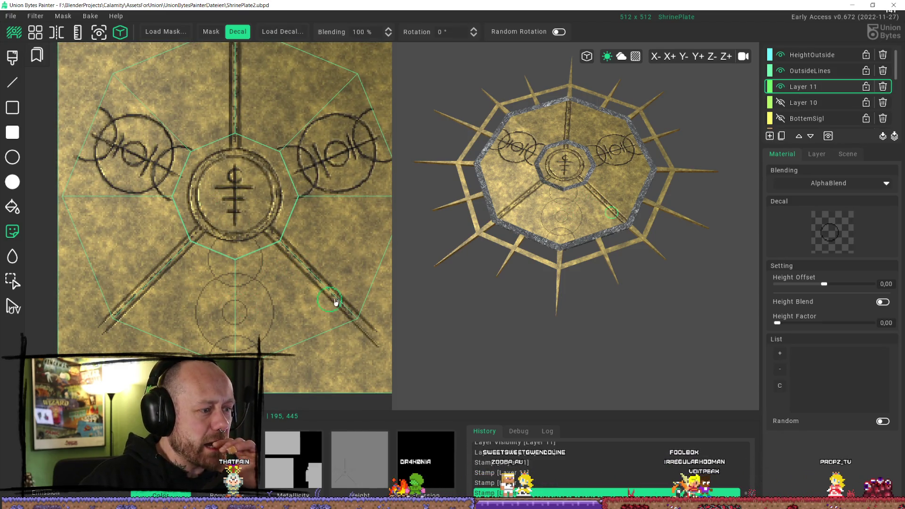
scroll(335, 302, down, 3)
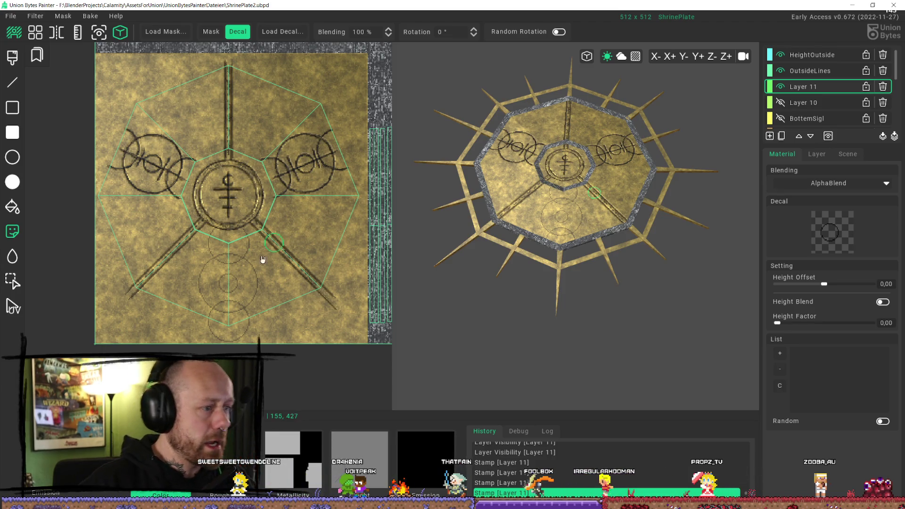
key(ctrl+z)
key(ctrl+z)
key(ctrl+z)
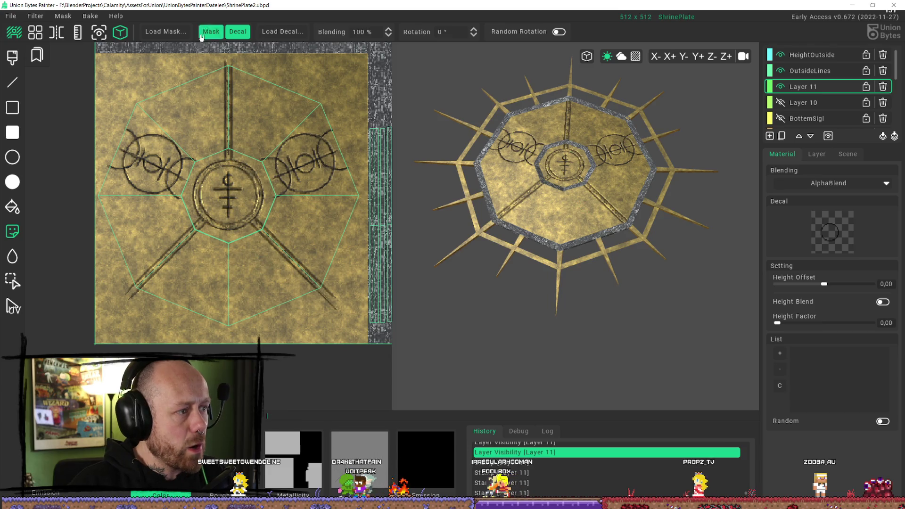
Redo one of the undone circle stamps.
scroll(259, 153, down, 1)
middle_drag(259, 152, 232, 196)
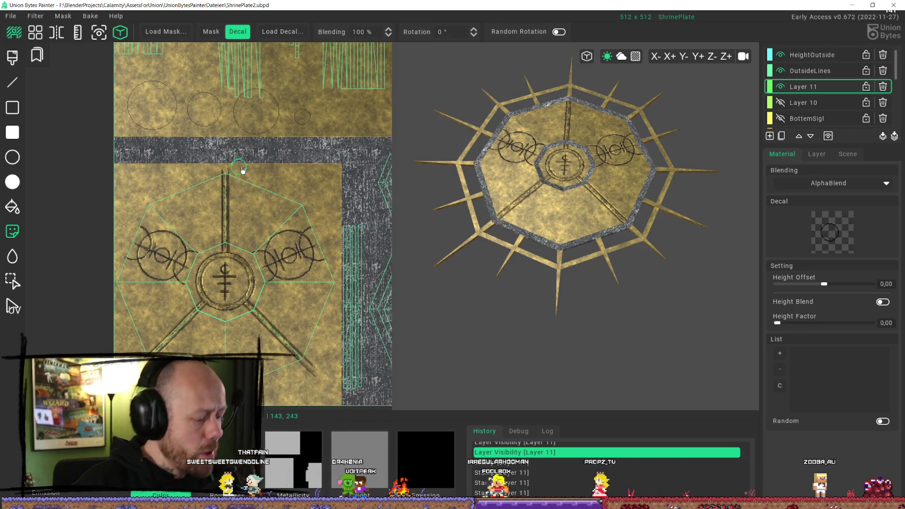
key(ctrl+y)
Capture the medium ring from the texture as the new stamp shape.
click(12, 281)
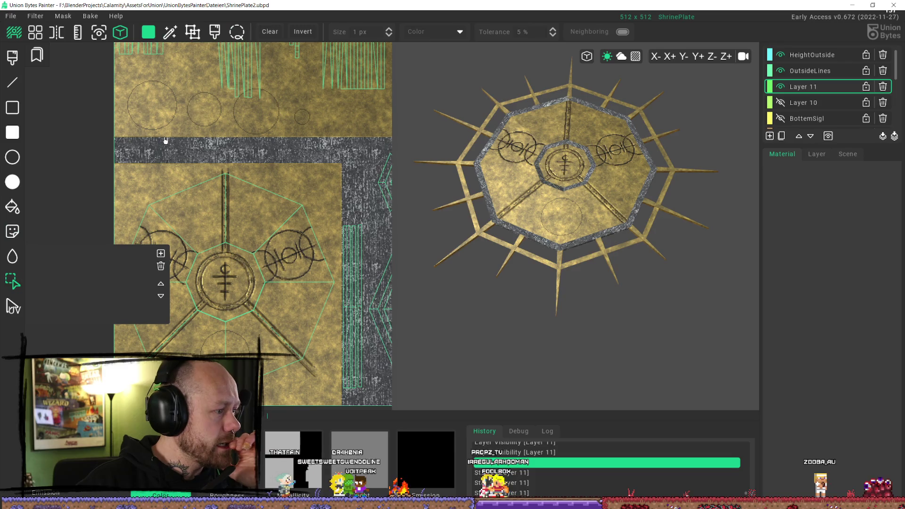
mouse_move(189, 83)
mouse_down()
mouse_move(190, 104)
mouse_move(220, 136)
mouse_up()
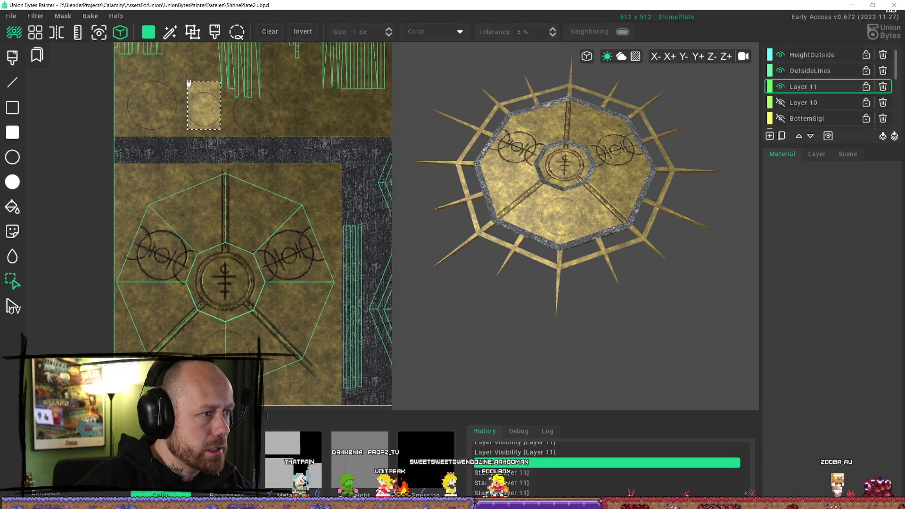
drag(183, 89, 230, 131)
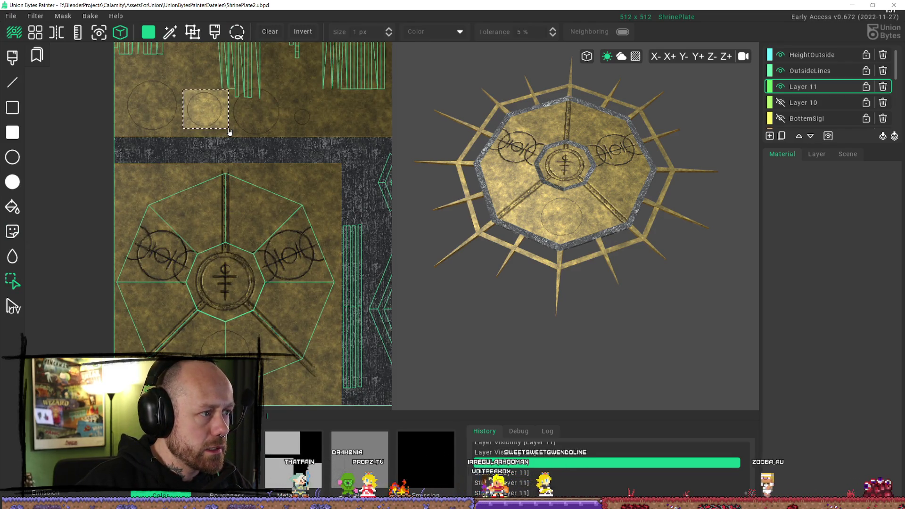
key(d)
scroll(210, 218, up, 5)
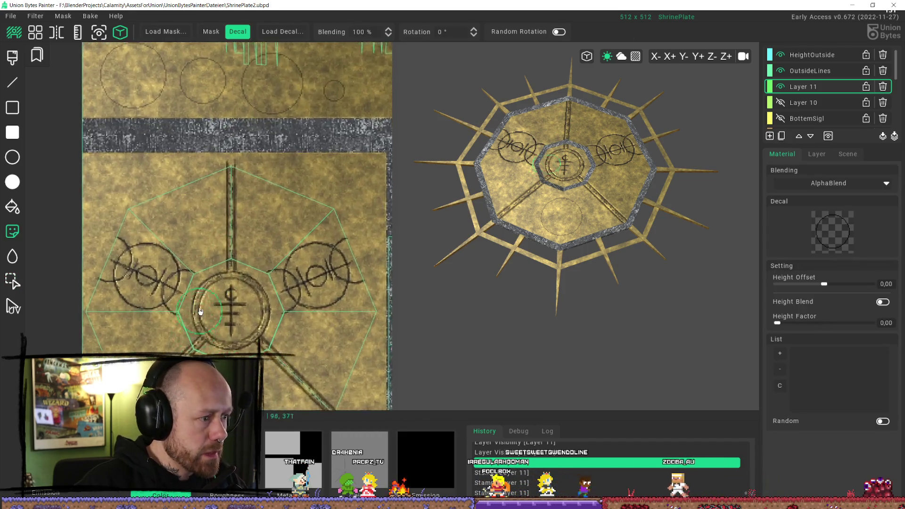
scroll(210, 218, up, 1)
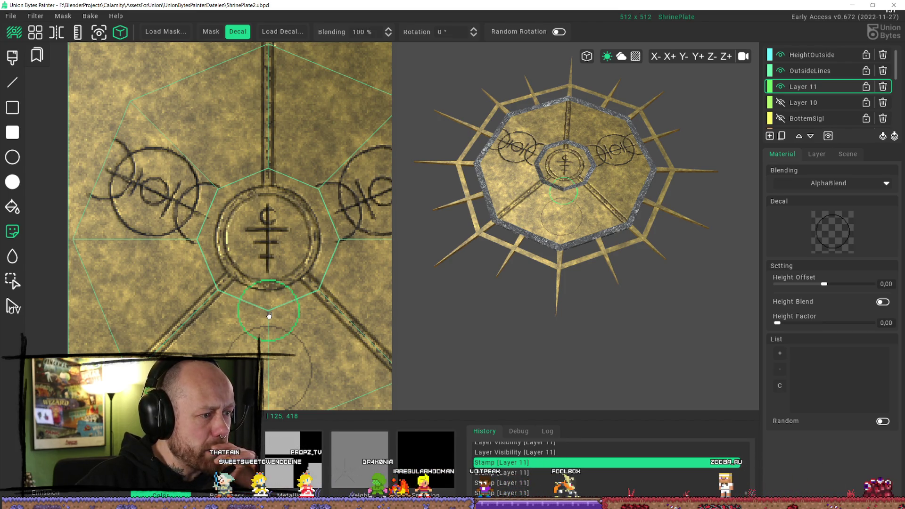
Stamp the medium ring just below the central emblem.
click(269, 316)
scroll(267, 283, down, 2)
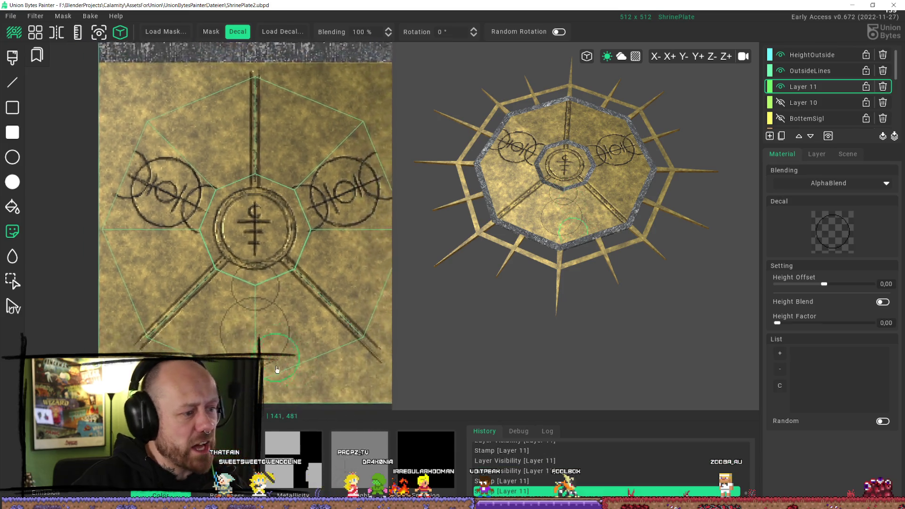
scroll(264, 231, up, 2)
scroll(269, 239, down, 2)
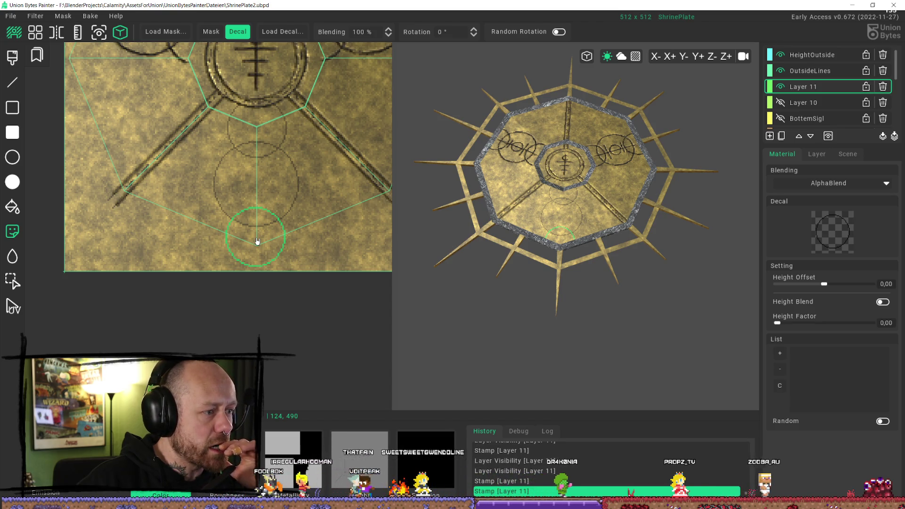
scroll(319, 182, down, 3)
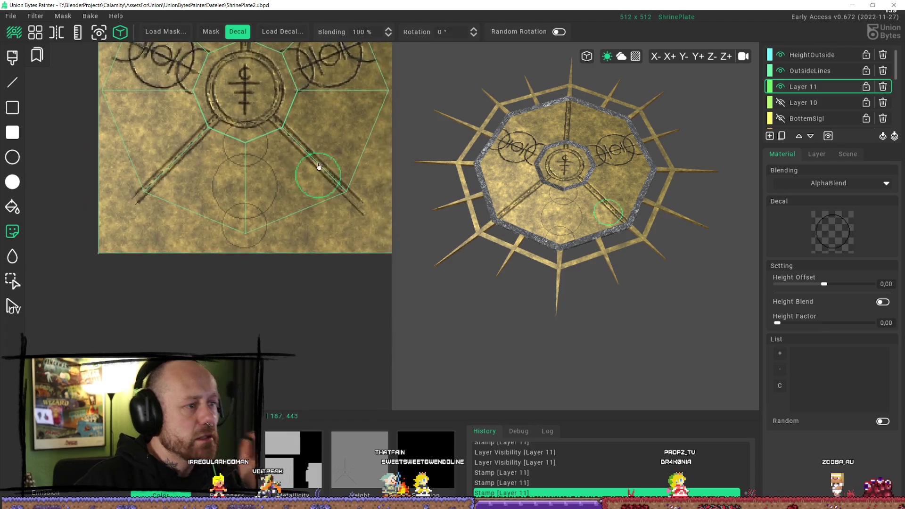
mouse_move(609, 221)
right_down()
mouse_move(588, 227)
mouse_move(576, 324)
mouse_move(632, 351)
mouse_move(617, 357)
right_up()
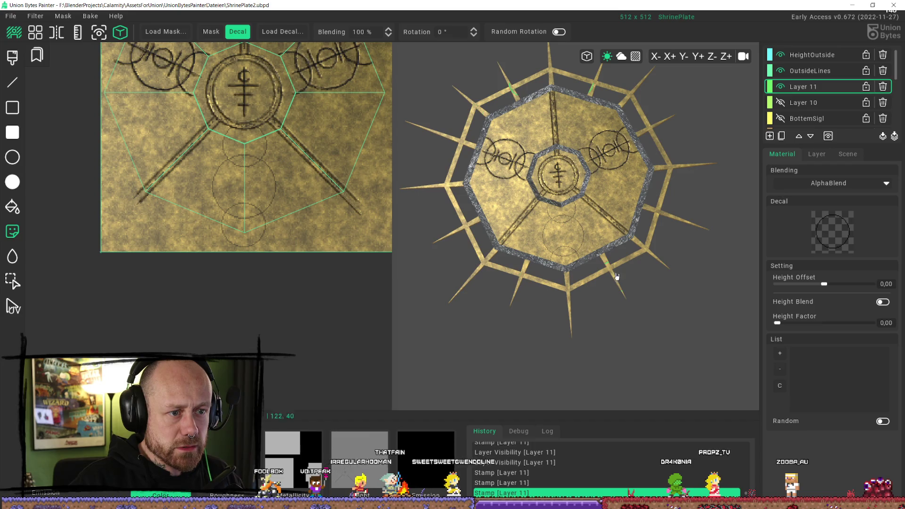
Centre the view on the emblem and spare rings, with the Select tool (S) active.
scroll(590, 227, up, 5)
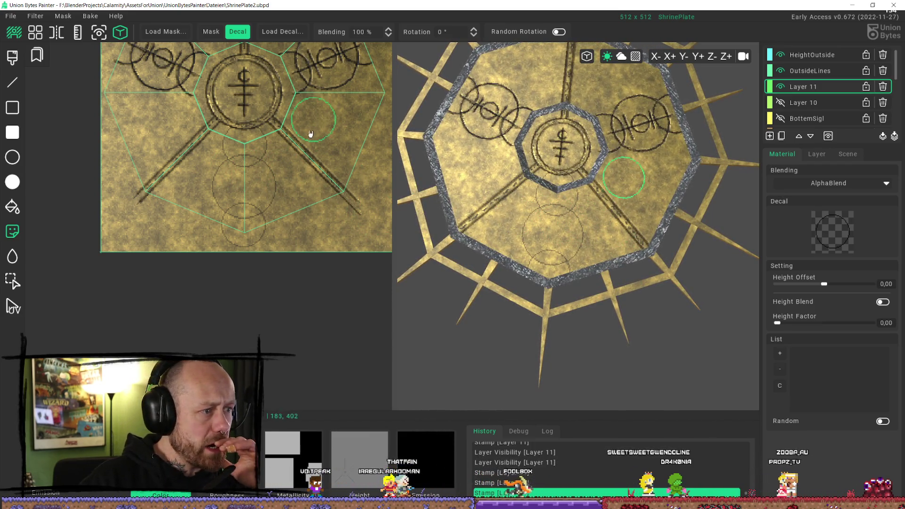
mouse_move(297, 208)
middle_down()
mouse_move(273, 272)
mouse_move(293, 413)
middle_up()
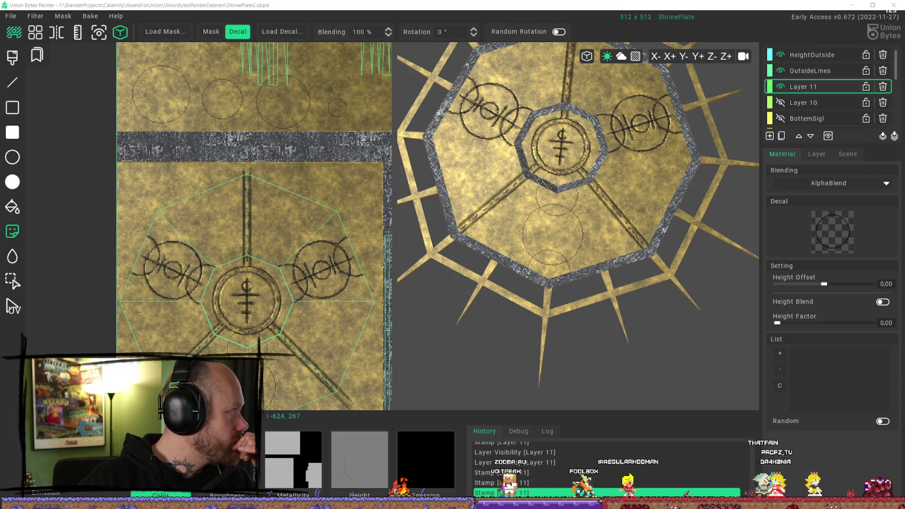
middle_drag(306, 310, 307, 331)
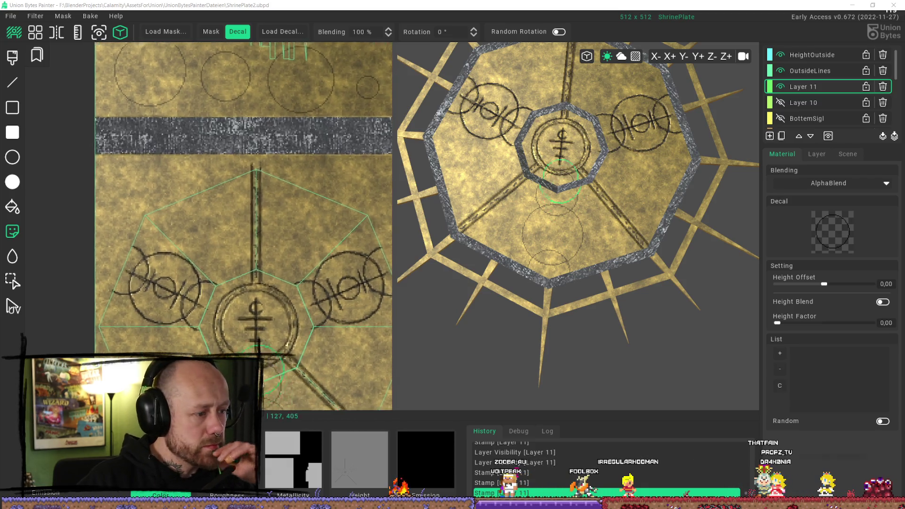
scroll(306, 331, up, 5)
scroll(255, 155, down, 2)
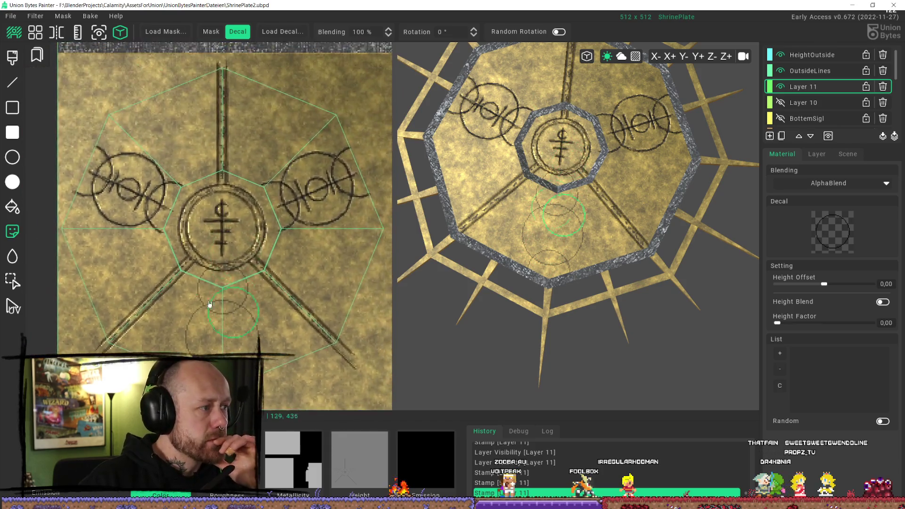
key(s)
middle_drag(221, 306, 215, 400)
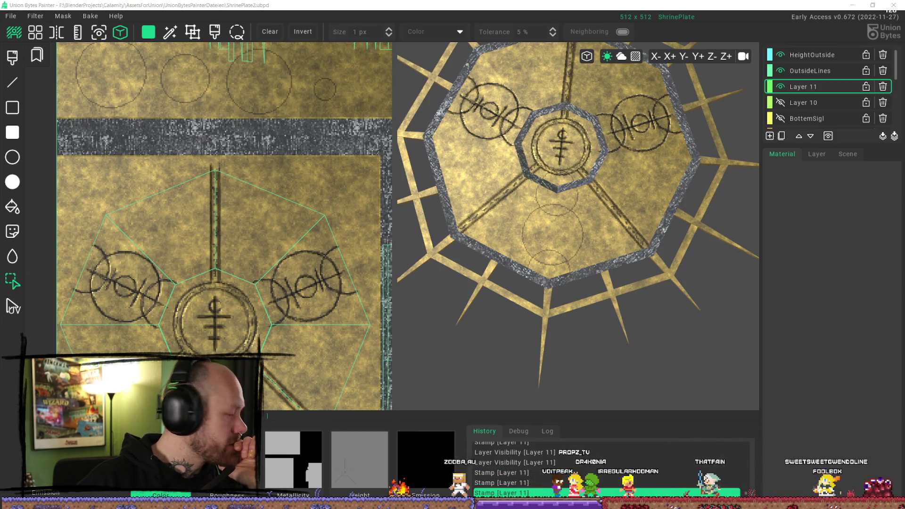
Capture the small ring and stamp it centred inside the larger ring below the emblem.
middle_drag(284, 250, 288, 298)
mouse_move(348, 162)
middle_down()
mouse_move(348, 212)
mouse_move(317, 178)
middle_up()
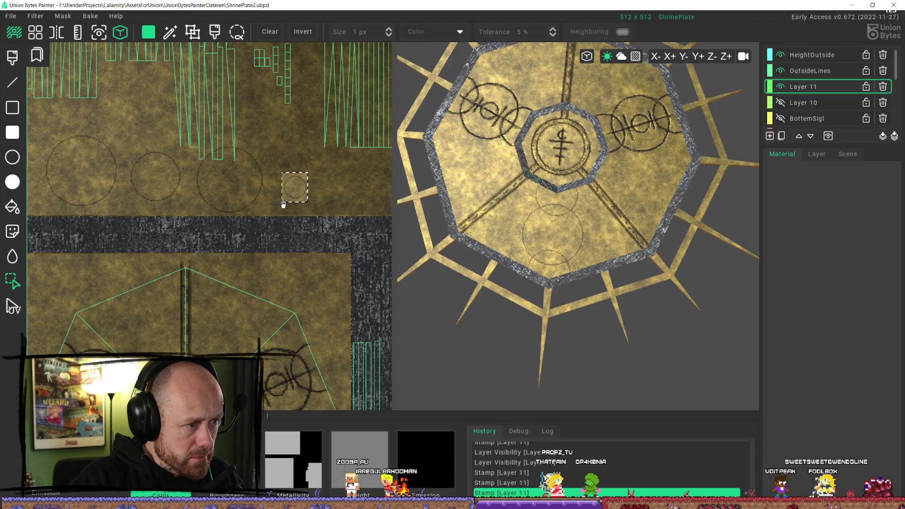
key(d)
scroll(209, 234, up, 5)
scroll(210, 234, up, 2)
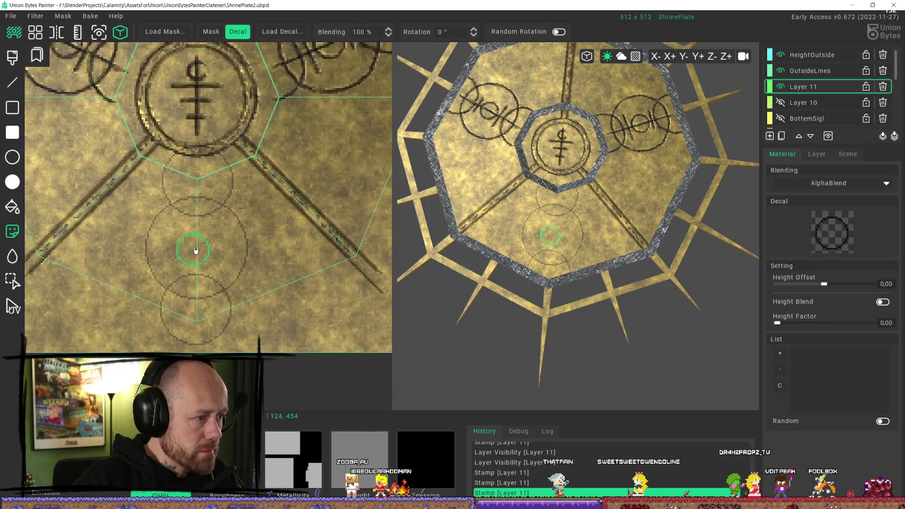
click(197, 255)
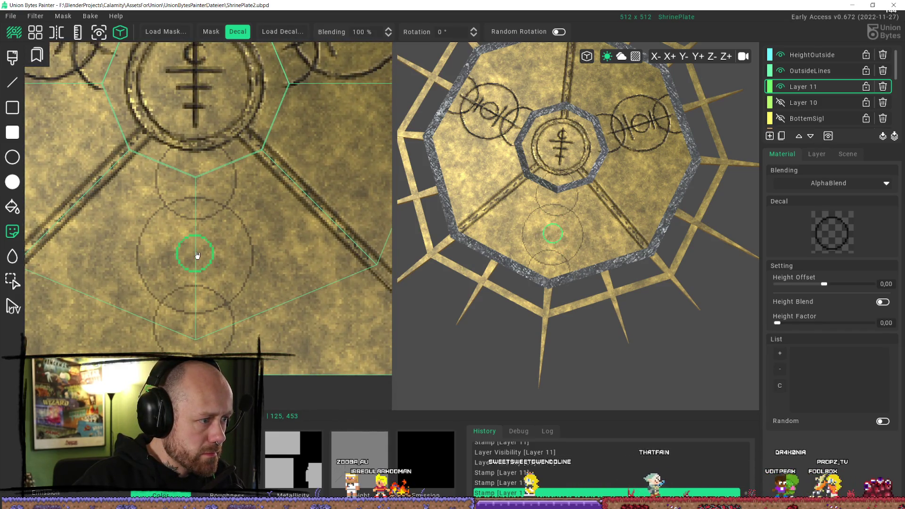
scroll(324, 307, down, 1)
scroll(324, 307, down, 2)
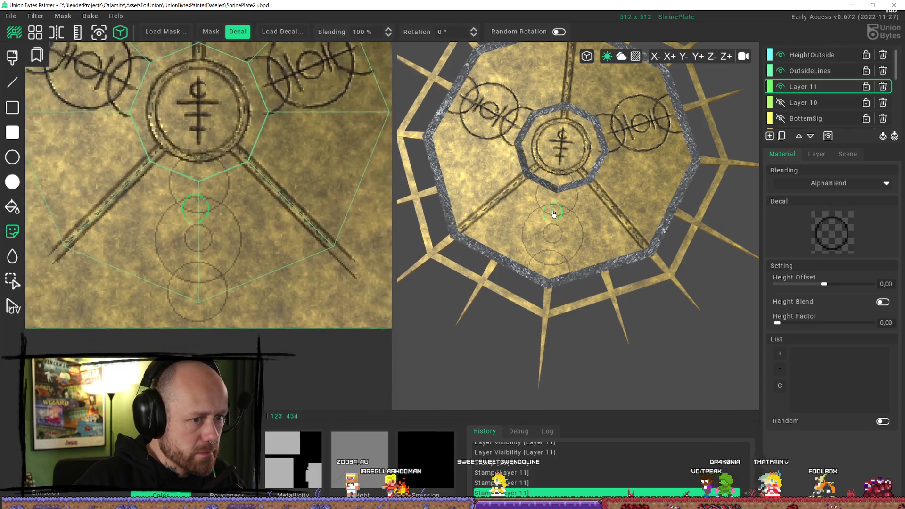
mouse_move(590, 264)
right_down()
mouse_move(706, 283)
mouse_move(663, 318)
mouse_move(613, 330)
right_up()
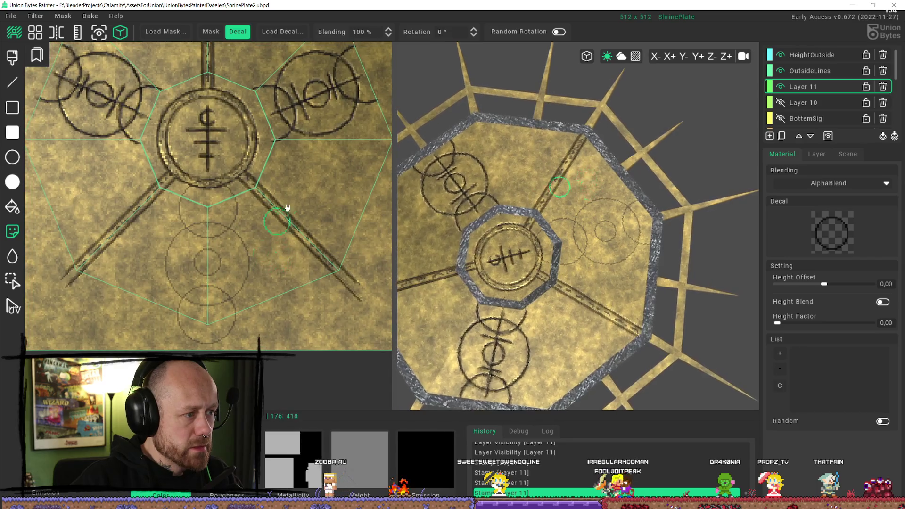
Toggle Layer 11 off and on repeatedly to compare the plate with and without its rings.
click(781, 88)
click(782, 88)
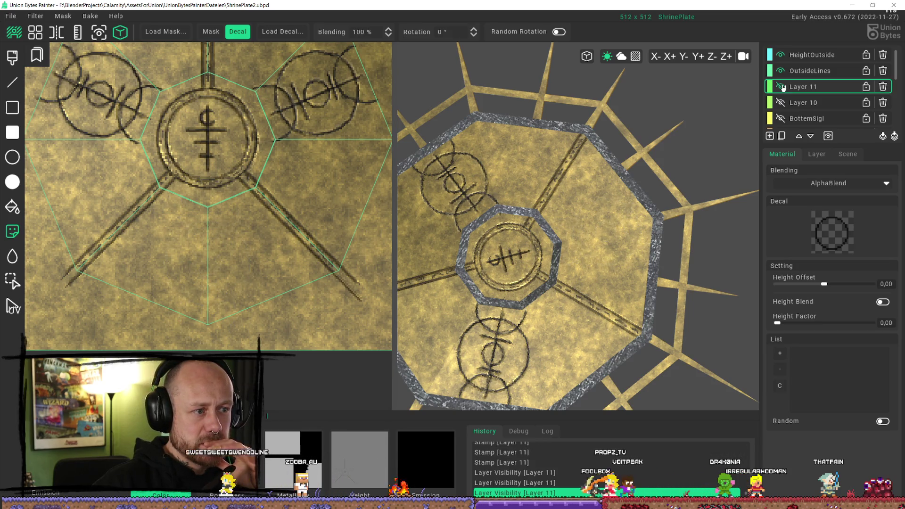
click(782, 88)
click(781, 87)
click(782, 87)
click(782, 87)
click(782, 87)
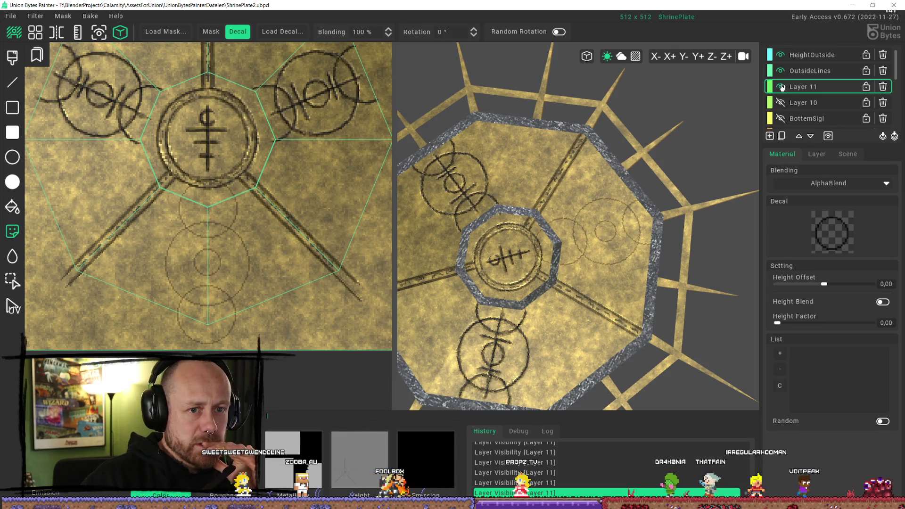
Compare HeightOutside and OutsideLines visibility, select OutsideLines, and pick the Paint Brush.
click(771, 59)
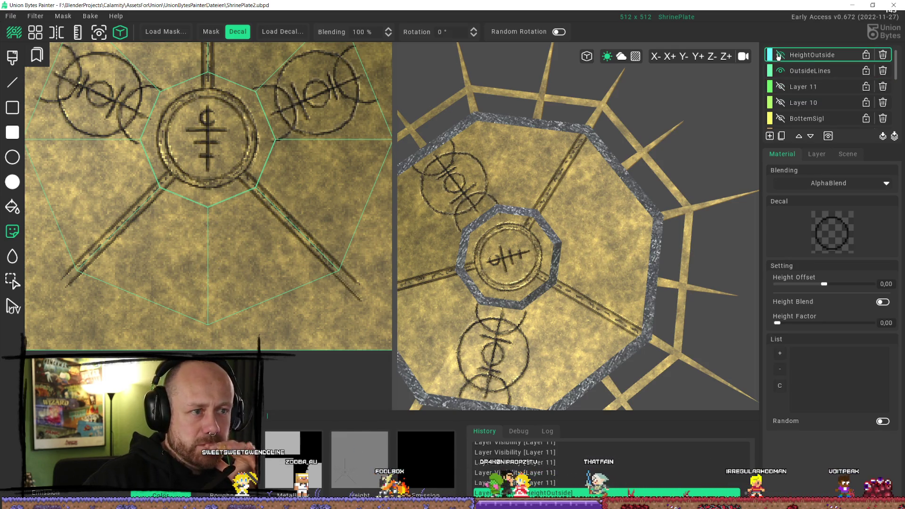
click(779, 55)
click(780, 55)
click(780, 56)
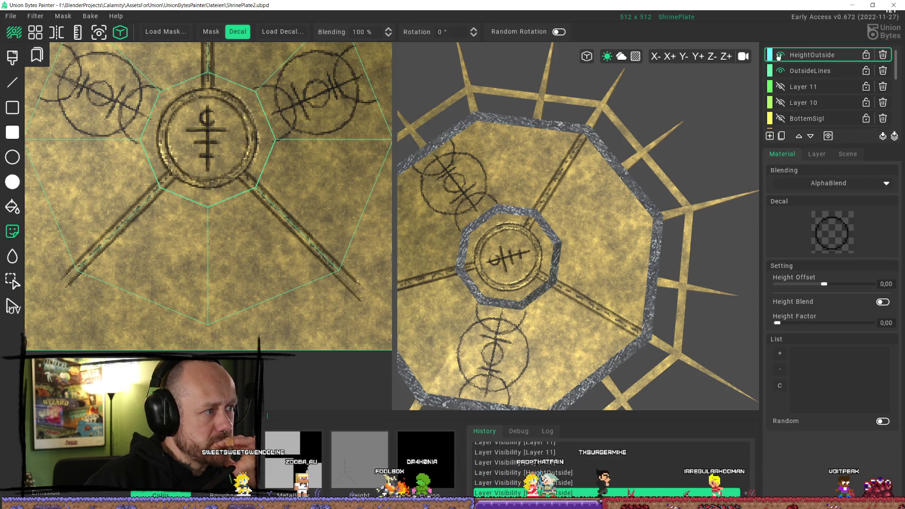
click(781, 71)
click(781, 72)
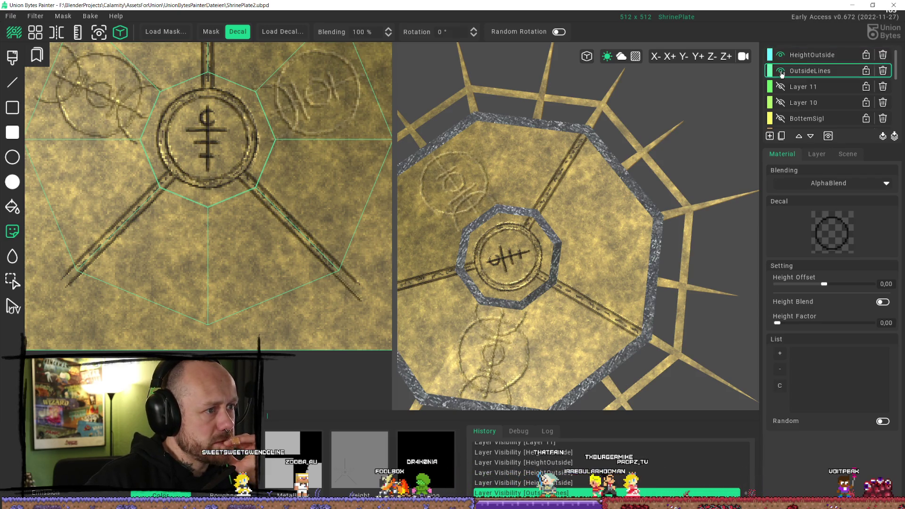
click(810, 72)
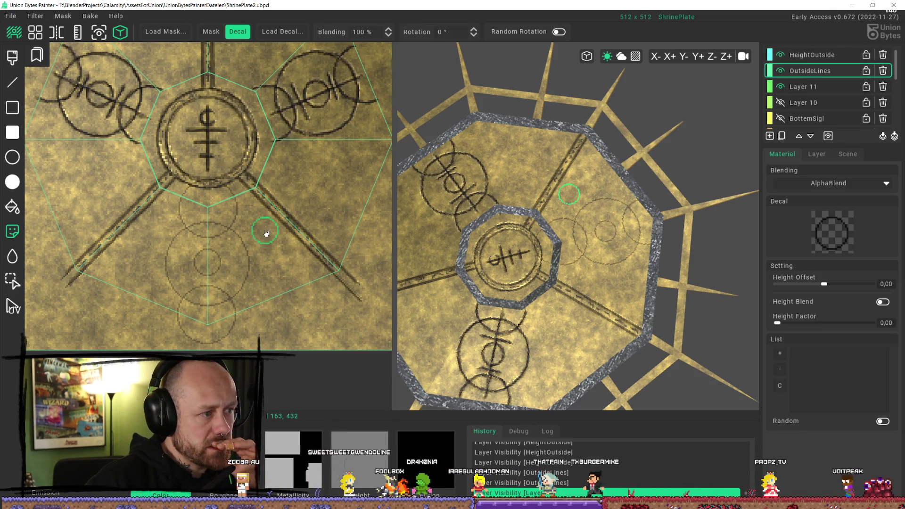
scroll(182, 253, up, 1)
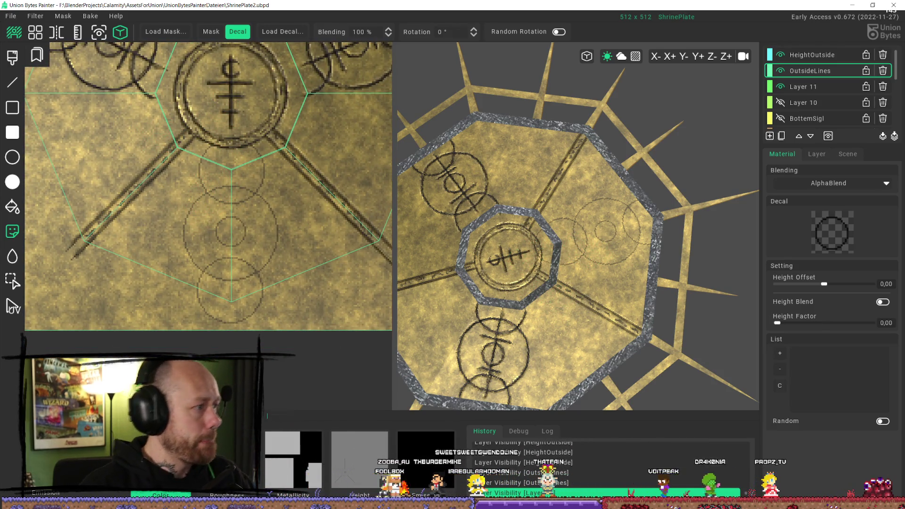
click(15, 61)
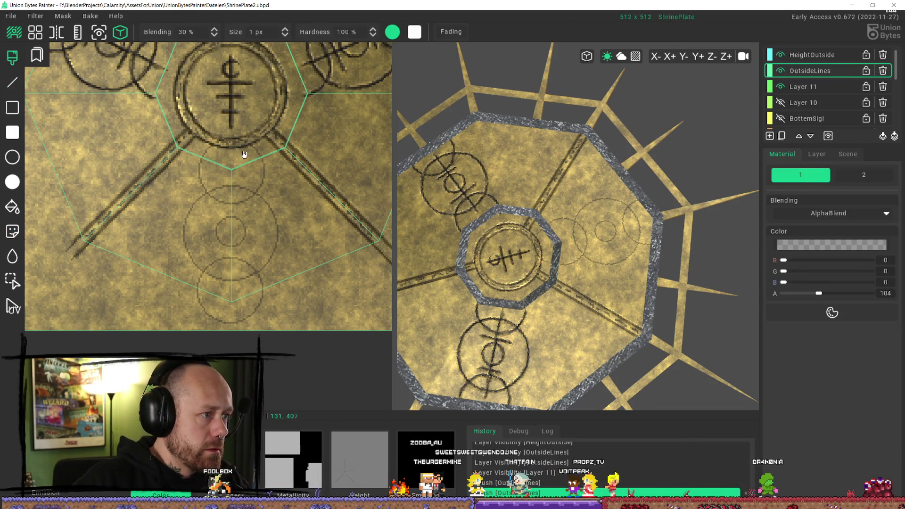
Select Layer 11 and paint short dark strokes near the circle's lower rim.
key(Down)
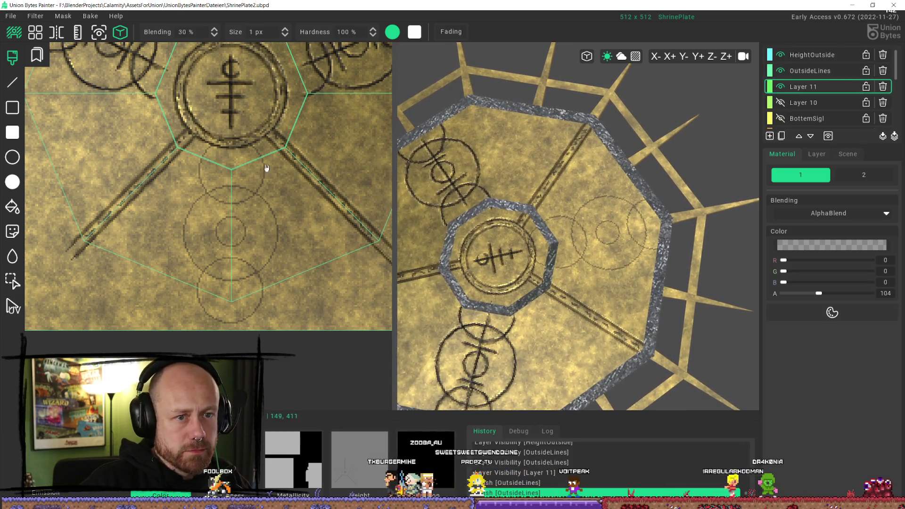
ctrl+scroll(217, 159, up, 7)
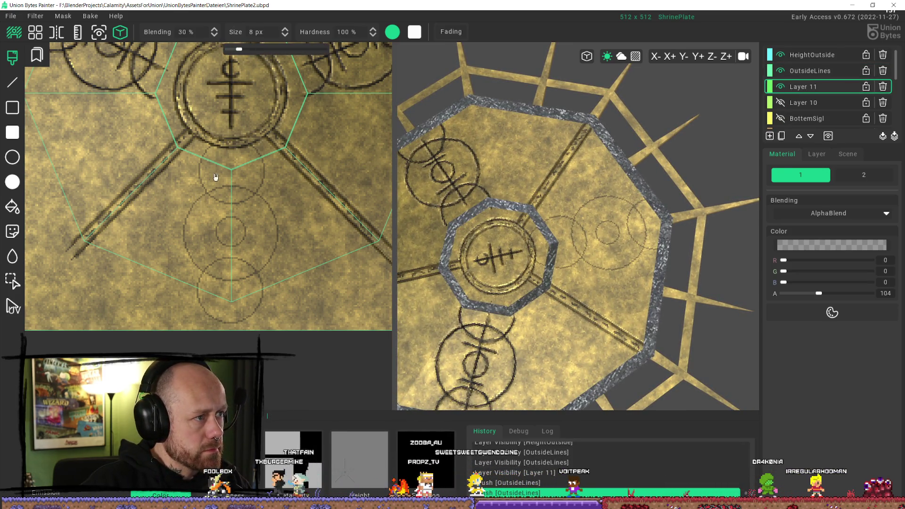
drag(258, 154, 242, 142)
click(249, 137)
click(247, 140)
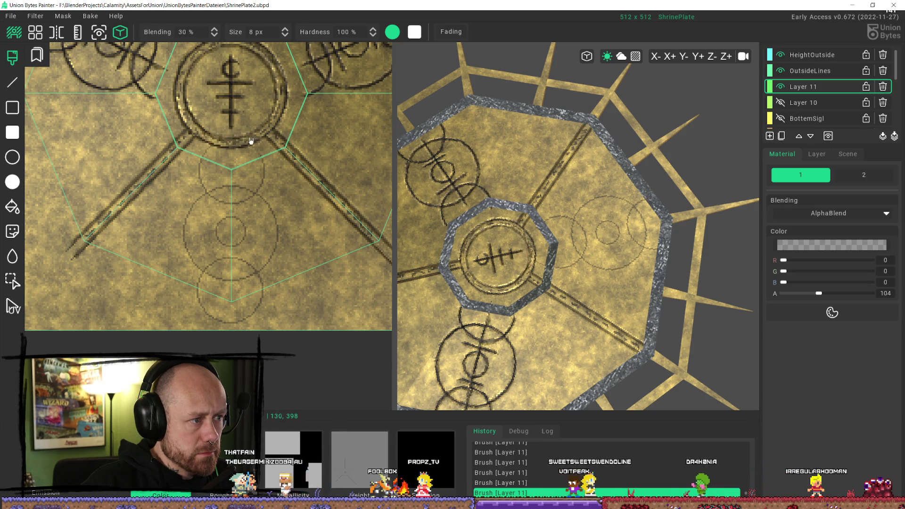
Raise brush Blending to 100% and paint more strokes along the circle's lower rim.
click(180, 32)
drag(251, 136, 210, 154)
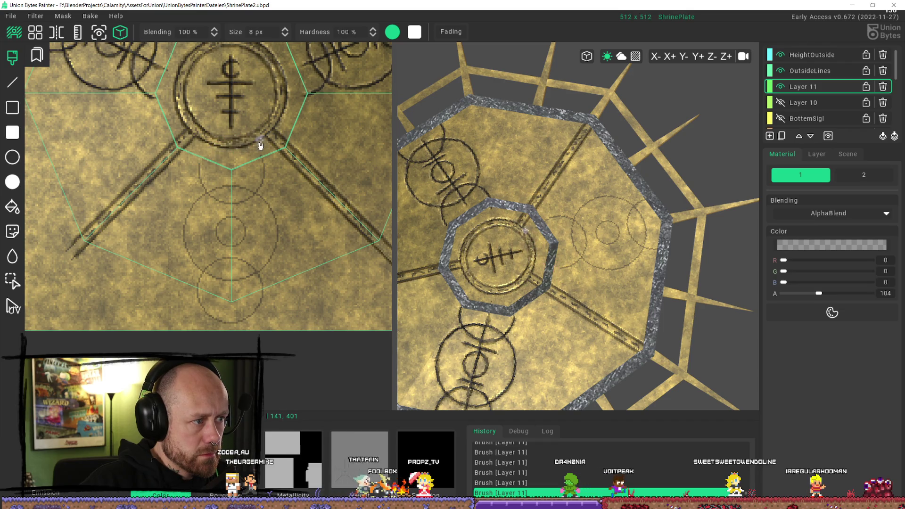
drag(223, 151, 265, 149)
mouse_move(196, 299)
mouse_down()
mouse_move(243, 319)
mouse_move(216, 320)
mouse_up()
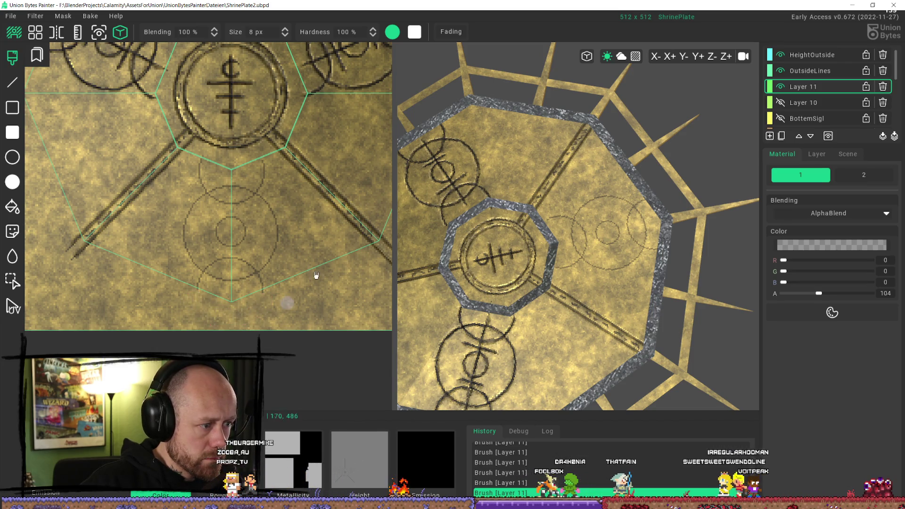
mouse_move(240, 53)
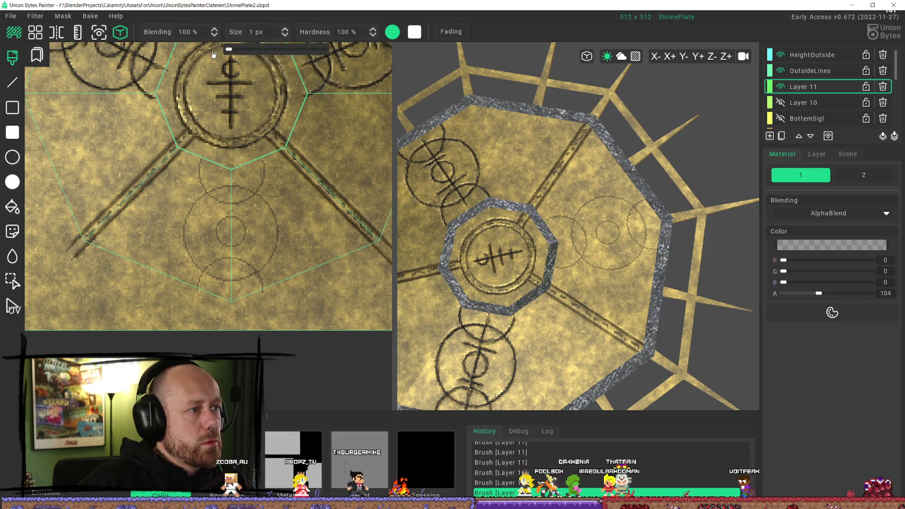
Swap paint colours, undo the unwanted strokes keeping one, and select OutsideLines.
key(x)
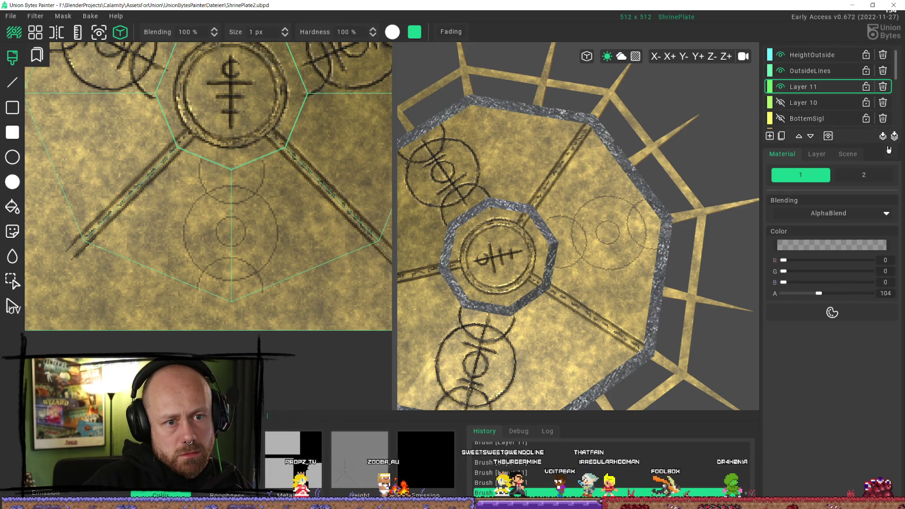
scroll(307, 208, up, 3)
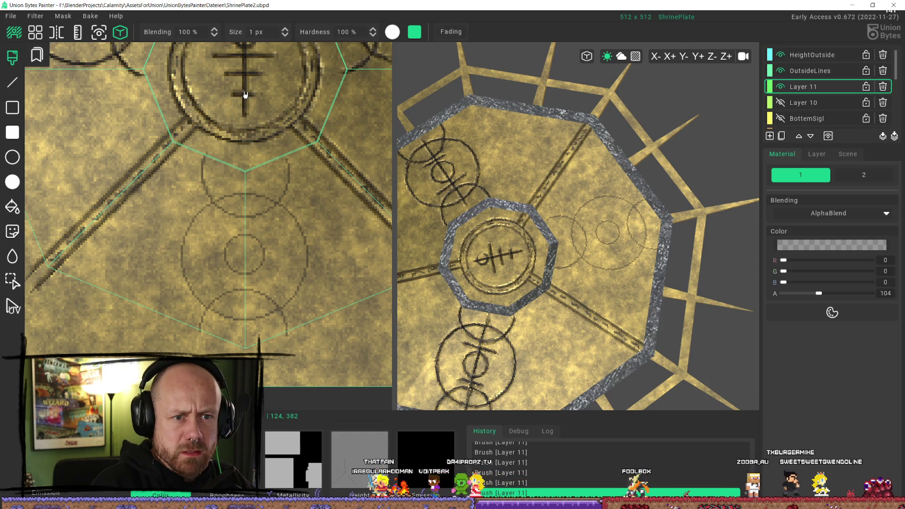
key(ctrl+z)
key(ctrl+z)
key(ctrl+z)
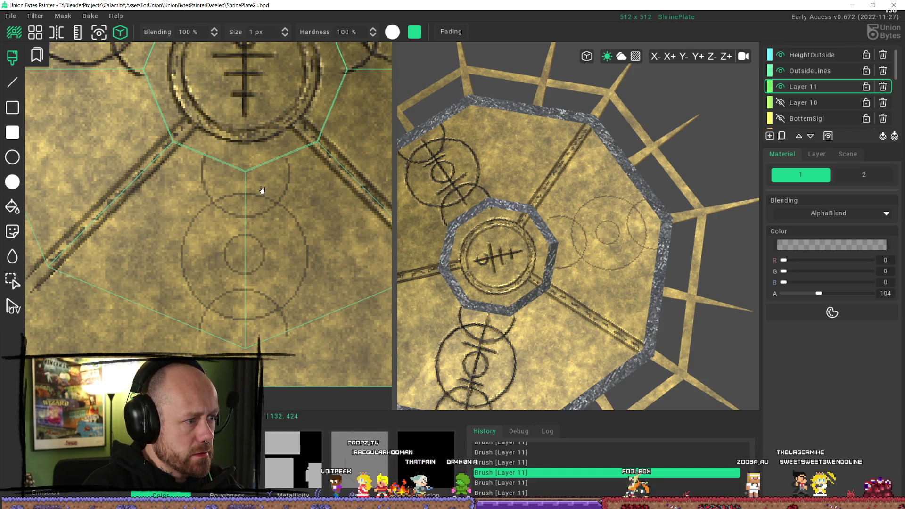
key(ctrl+z)
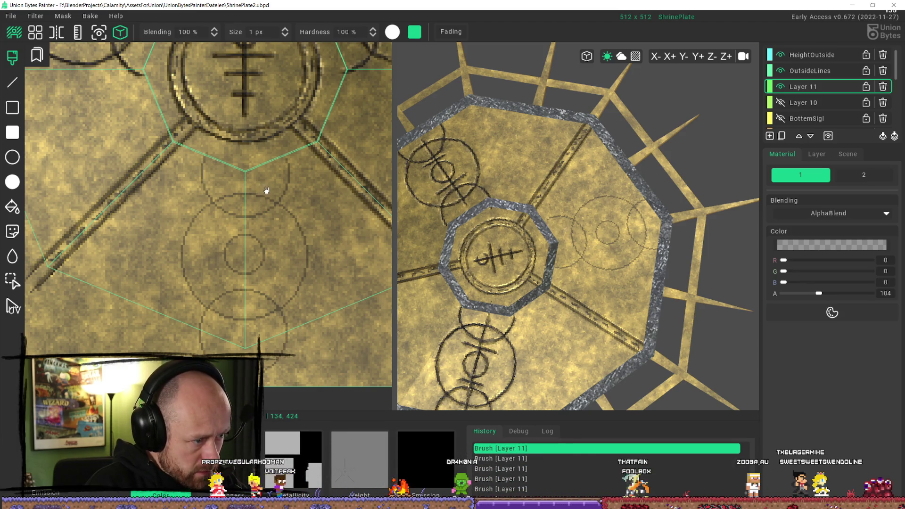
key(ctrl+y)
click(803, 71)
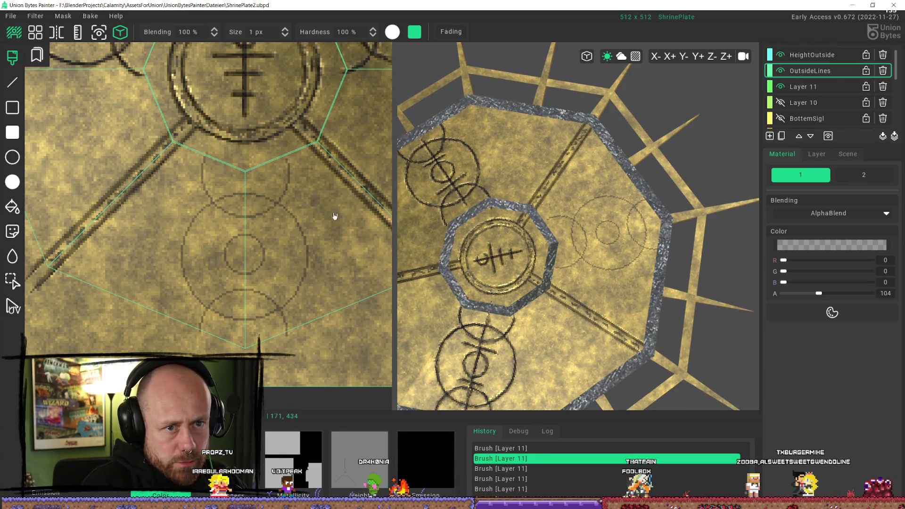
Paint a 1 px vertical line from the emblem down through the stacked rings on OutsideLines.
drag(208, 159, 208, 187)
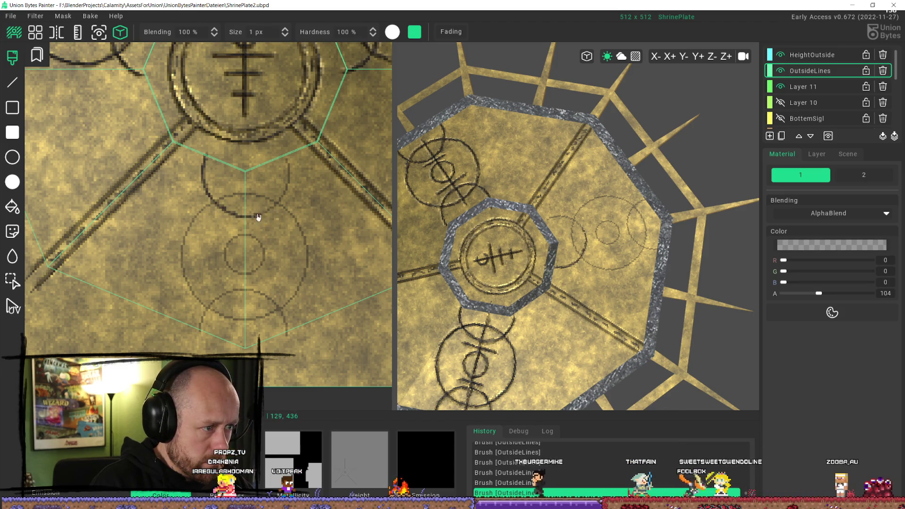
drag(285, 157, 289, 191)
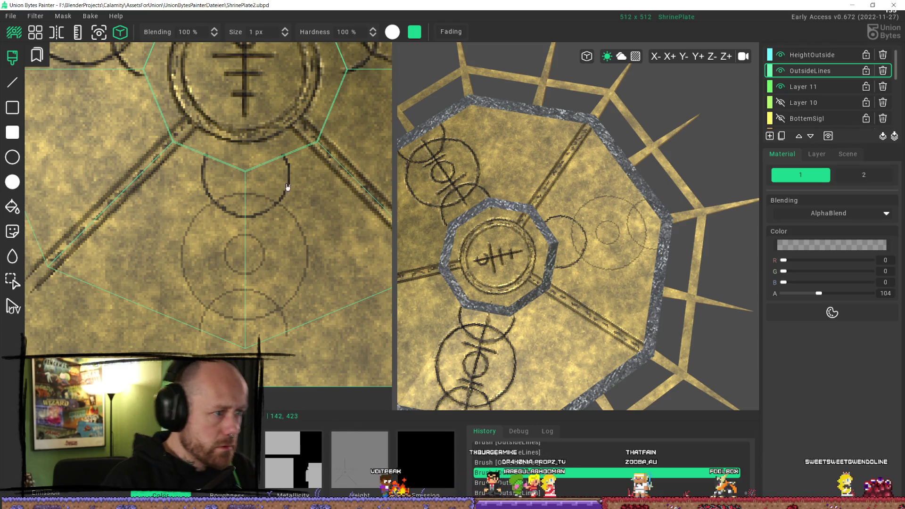
key(ctrl+y)
key(ctrl+y)
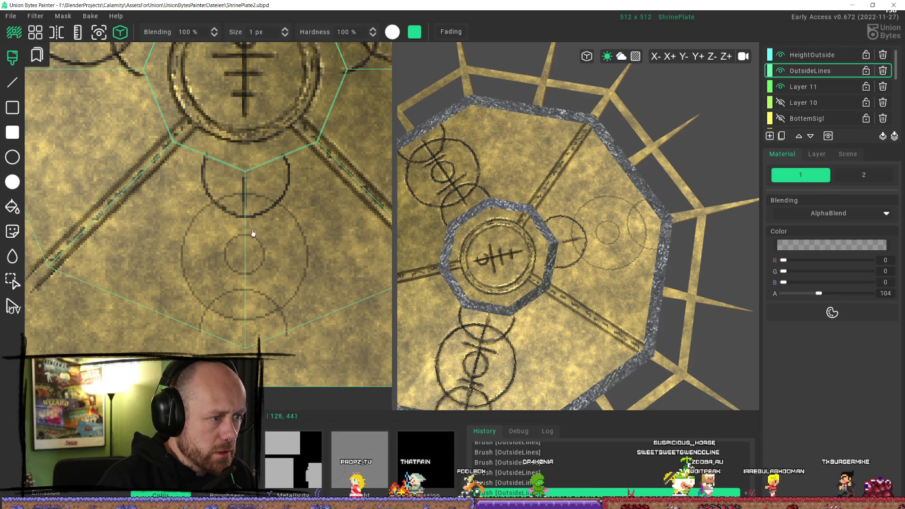
key(ctrl+z)
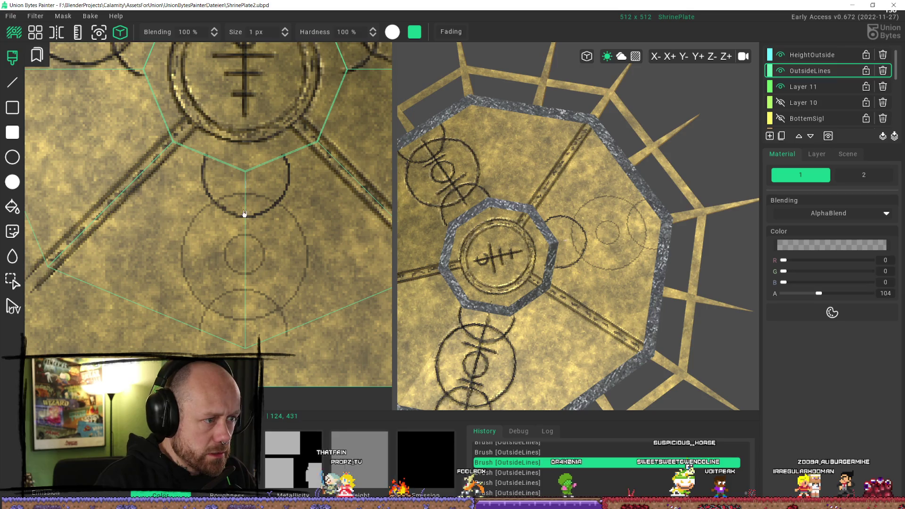
drag(246, 188, 245, 178)
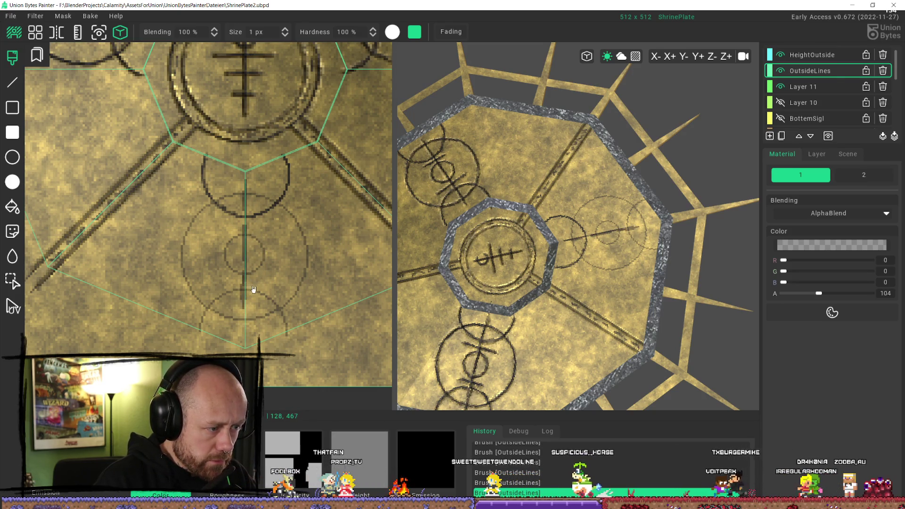
key(ctrl+z)
key(ctrl+z)
key(ctrl+y)
key(ctrl+y)
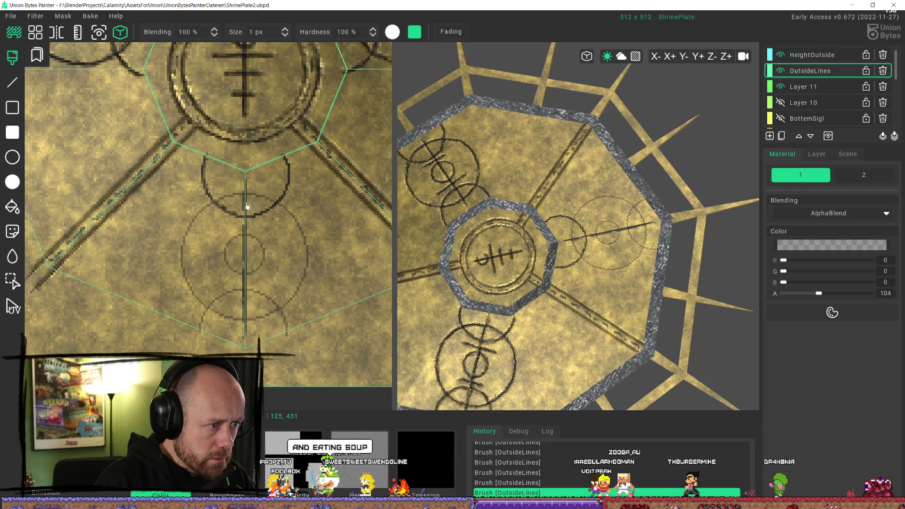
mouse_move(438, 175)
middle_down()
mouse_move(450, 172)
mouse_move(523, 257)
middle_up()
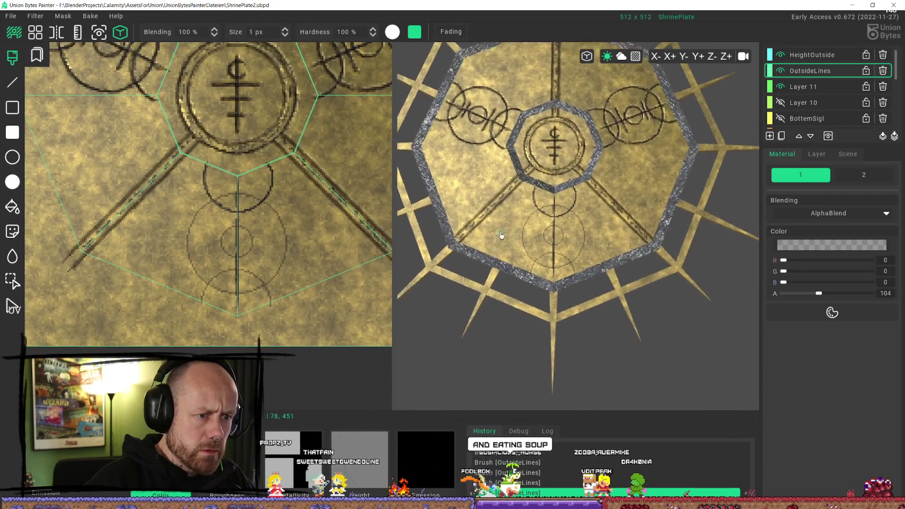
scroll(531, 271, up, 3)
scroll(542, 269, up, 3)
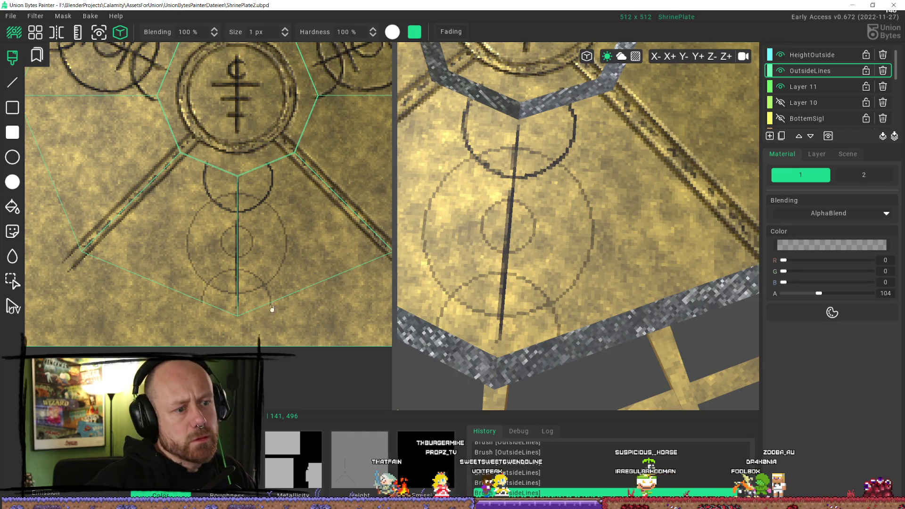
scroll(472, 307, down, 5)
mouse_move(472, 307)
right_down()
mouse_move(465, 320)
mouse_move(601, 312)
mouse_move(589, 342)
right_up()
scroll(471, 318, up, 5)
scroll(580, 320, down, 5)
scroll(509, 208, up, 8)
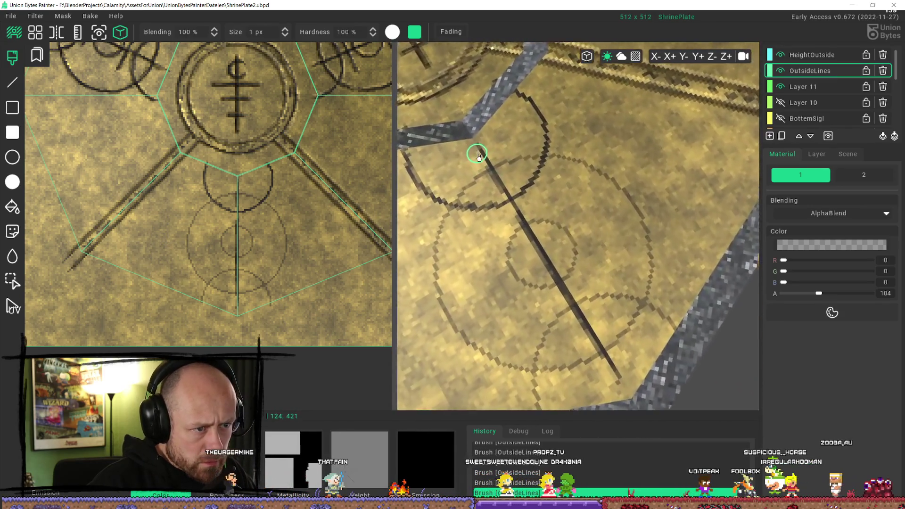
scroll(250, 203, up, 5)
scroll(212, 198, down, 3)
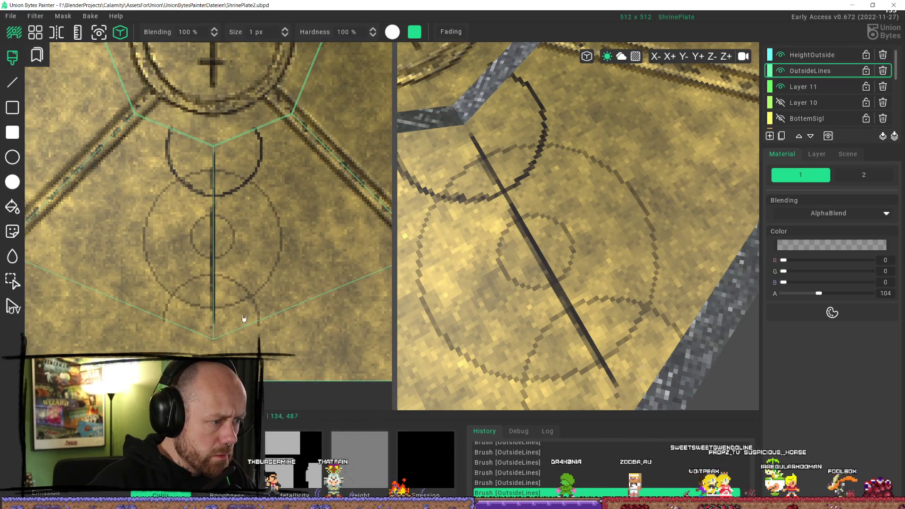
scroll(238, 277, down, 3)
scroll(236, 269, up, 3)
scroll(576, 307, down, 5)
scroll(605, 262, up, 2)
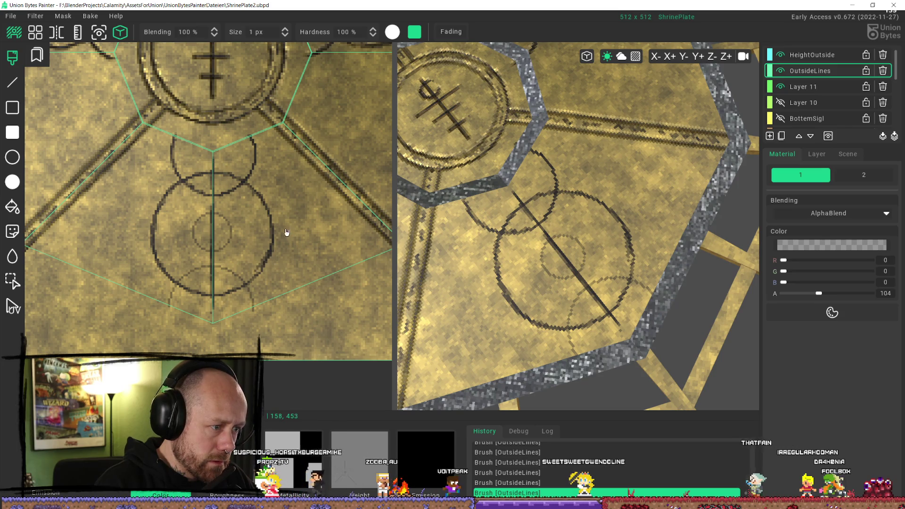
Darken the large circles' outline, step through undo/redo, and zoom out to the whole texture.
click(263, 270)
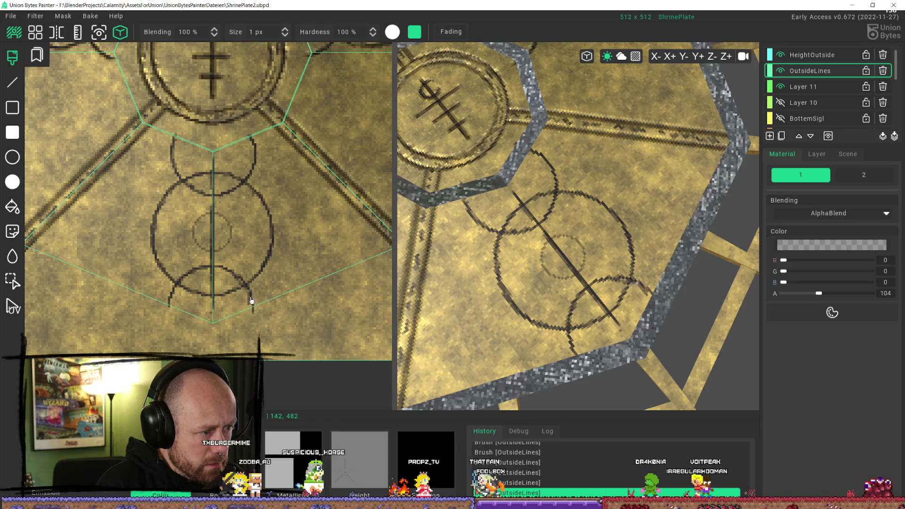
key(ctrl+z)
key(ctrl+z)
key(ctrl+z)
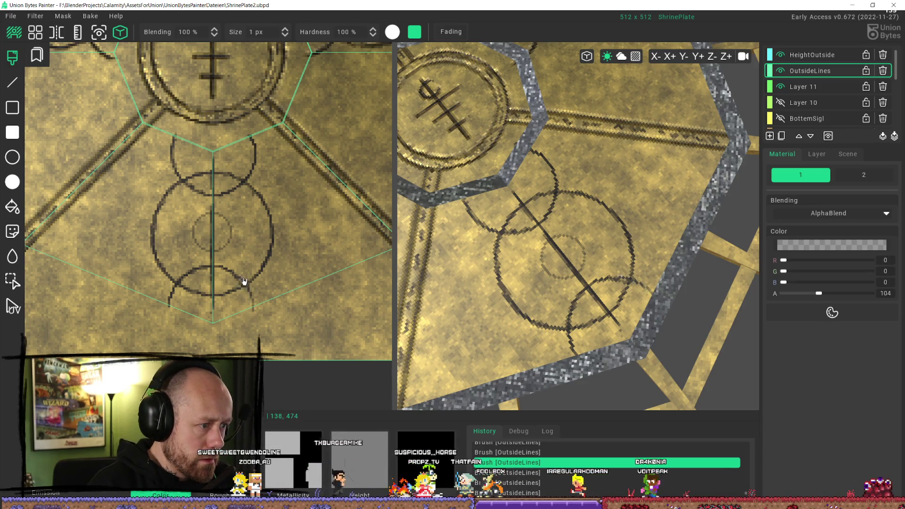
key(ctrl+y)
key(ctrl+y)
key(ctrl+y)
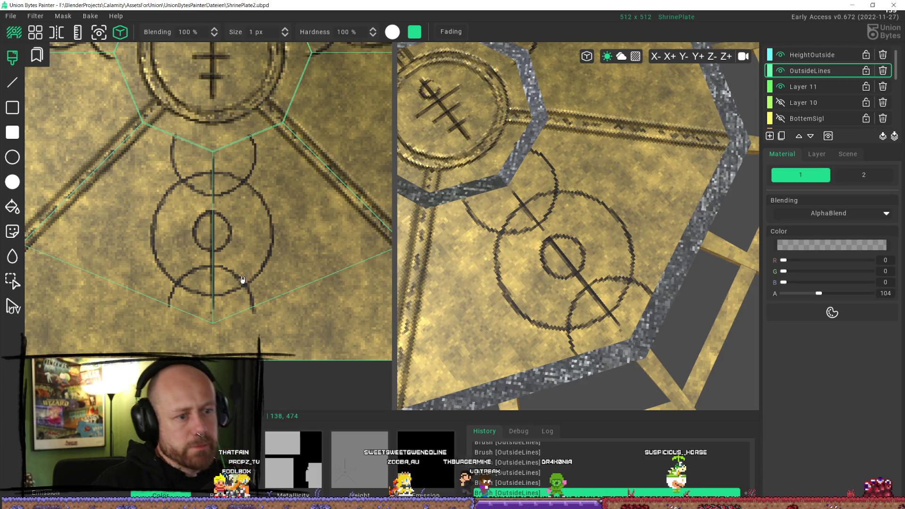
scroll(239, 235, down, 5)
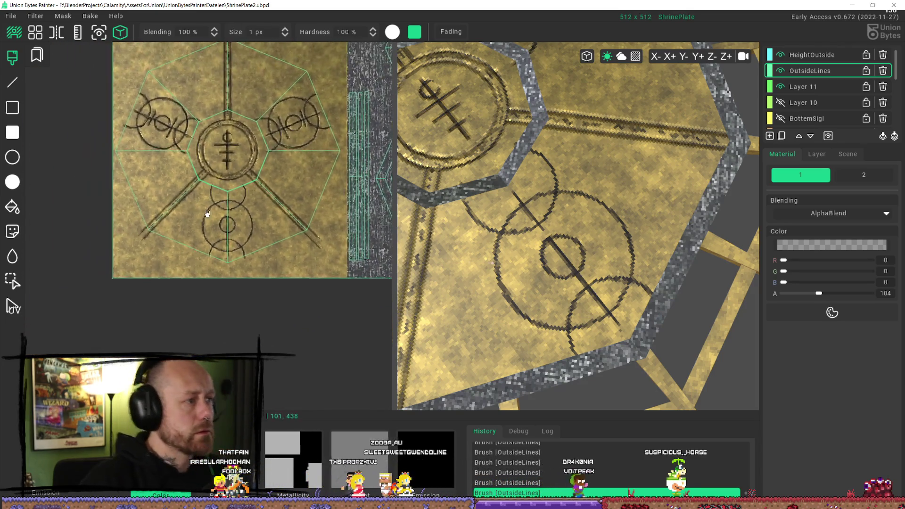
Undo the last four line strokes, then redo them to restore the lower sigil's lines.
scroll(207, 214, up, 5)
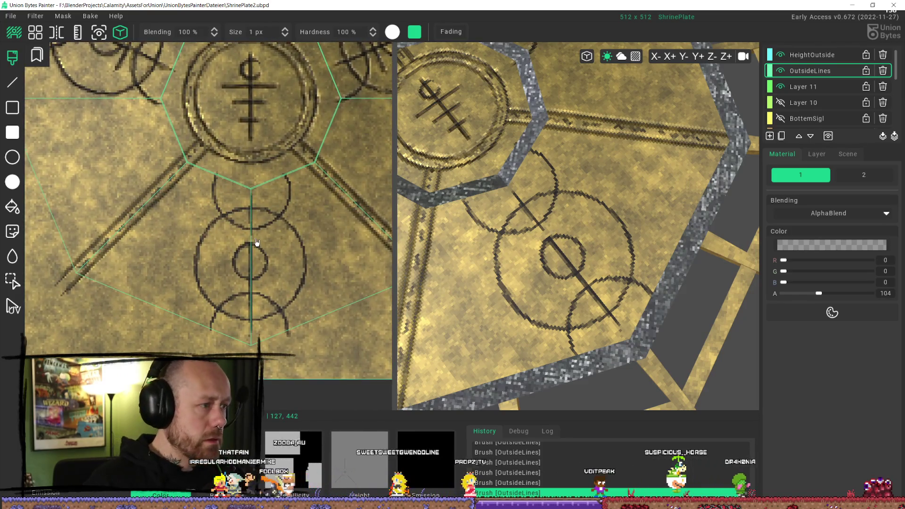
key(ctrl+z)
key(ctrl+z)
key(ctrl+z)
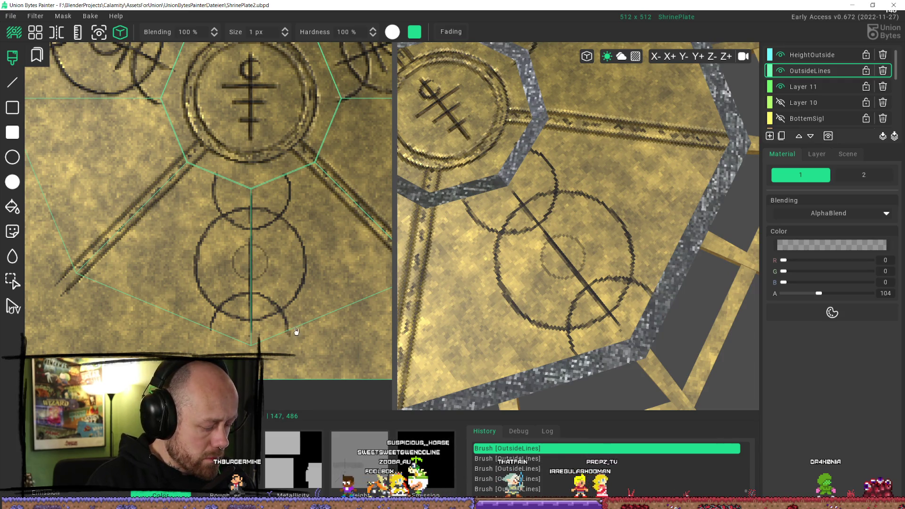
key(ctrl+y)
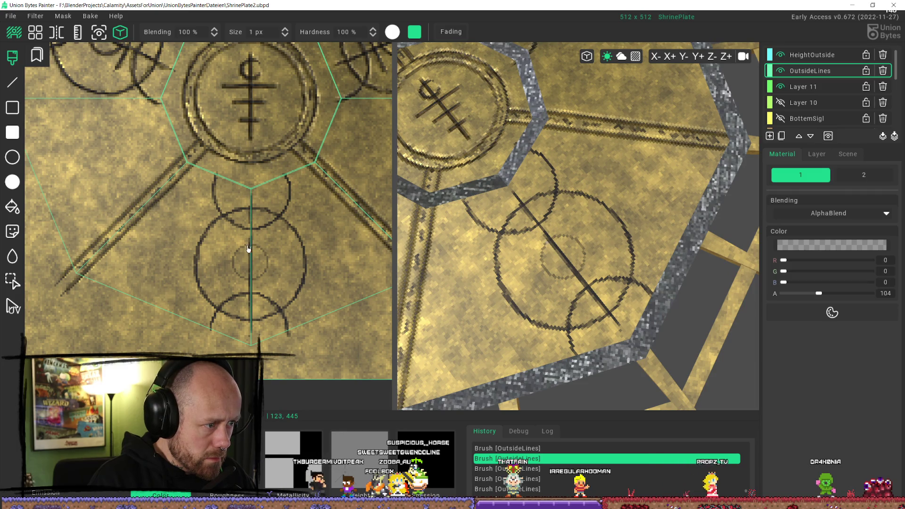
key(ctrl+y)
key(ctrl+y)
key(ctrl+y)
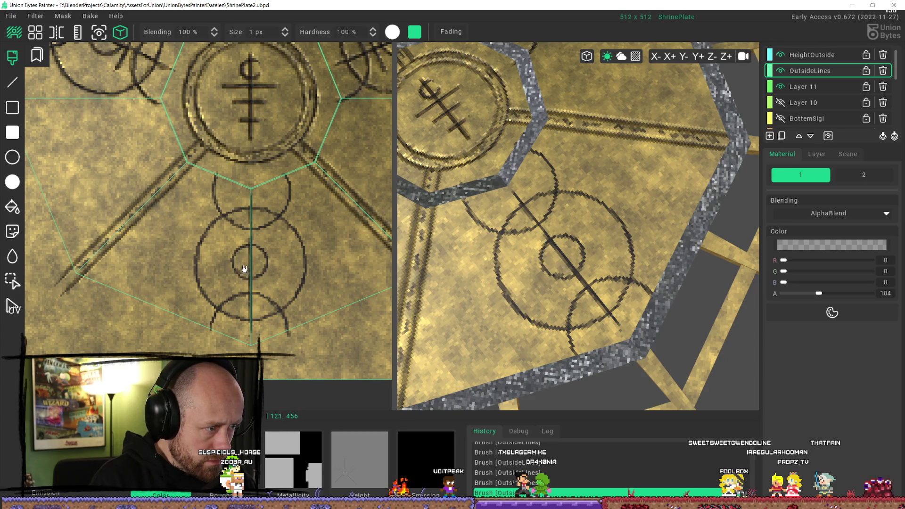
Paint a short crossbar on the lower sigil's centre line, checking it with undo and redo.
scroll(278, 244, down, 3)
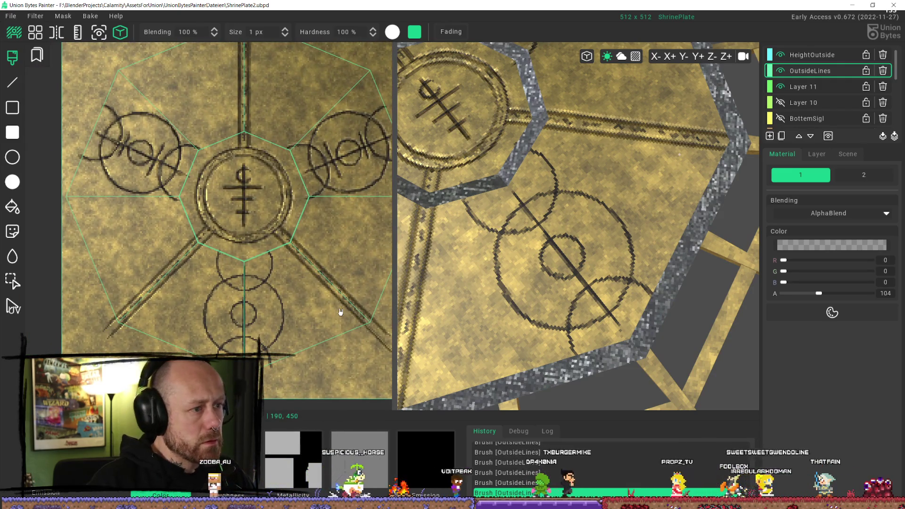
drag(233, 296, 241, 297)
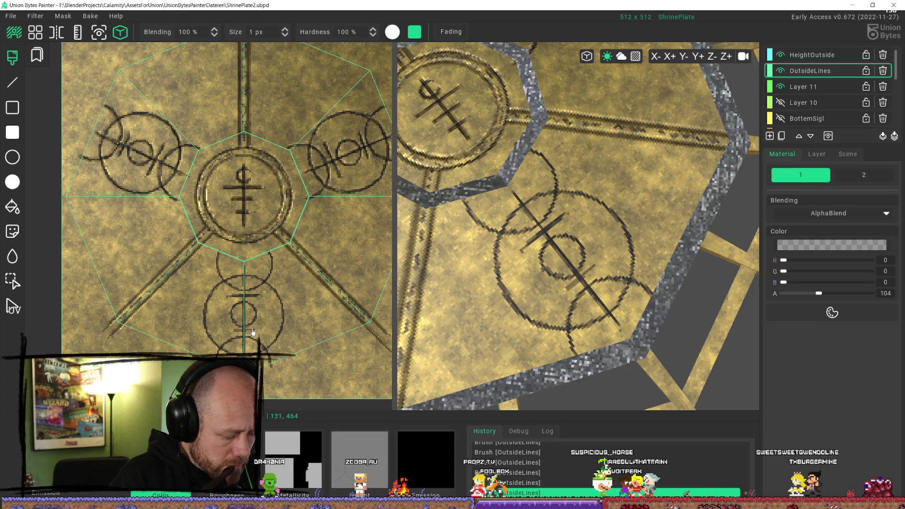
key(ctrl+z)
key(ctrl+z)
key(ctrl+y)
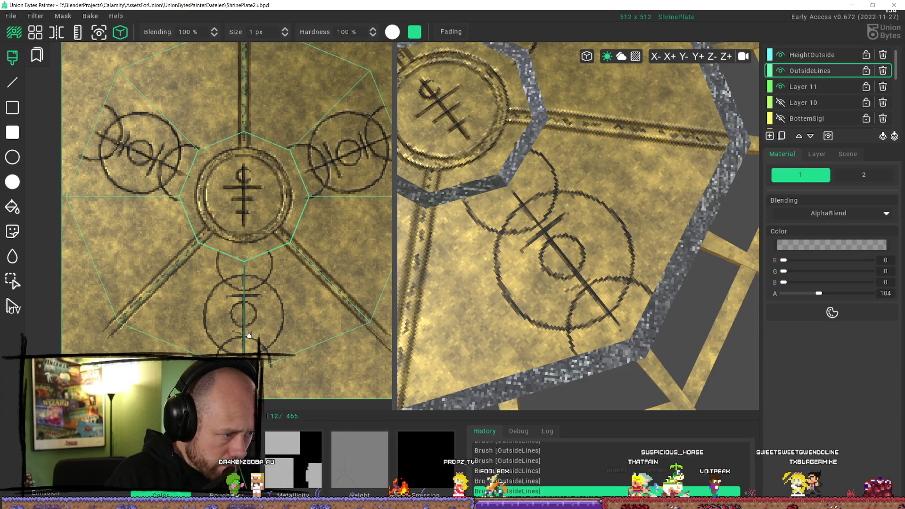
key(ctrl+y)
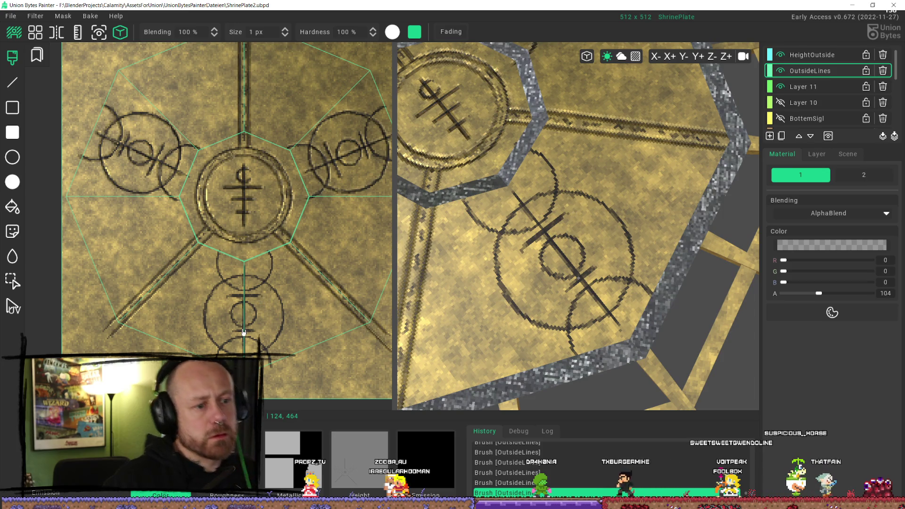
Zoom out and orbit the 3D preview to see the whole octagonal plate.
scroll(293, 304, down, 2)
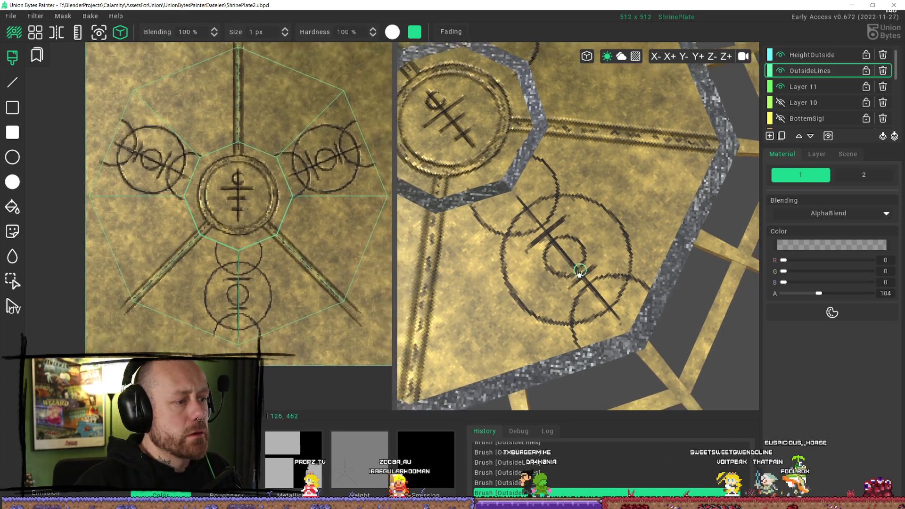
scroll(581, 273, down, 8)
mouse_move(609, 334)
middle_down()
mouse_move(726, 335)
mouse_move(698, 302)
mouse_move(629, 262)
middle_up()
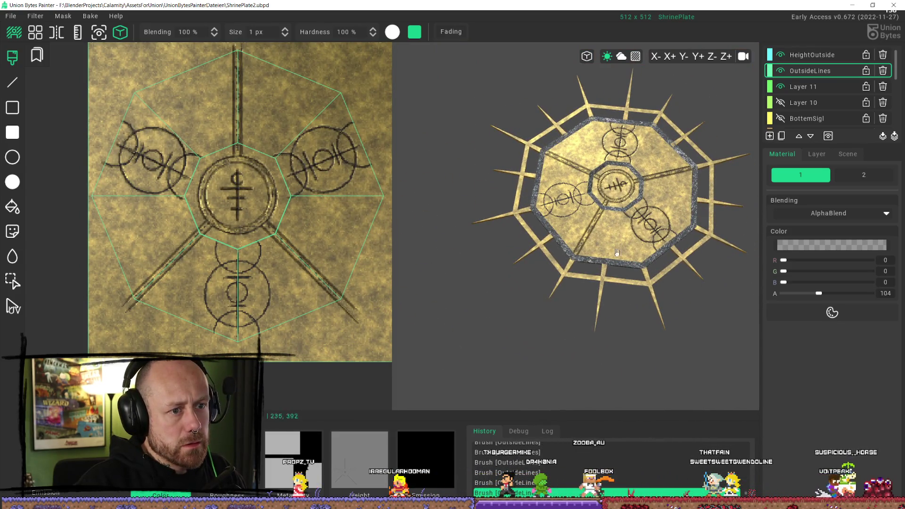
mouse_move(591, 237)
middle_down()
mouse_move(575, 217)
mouse_move(596, 283)
middle_up()
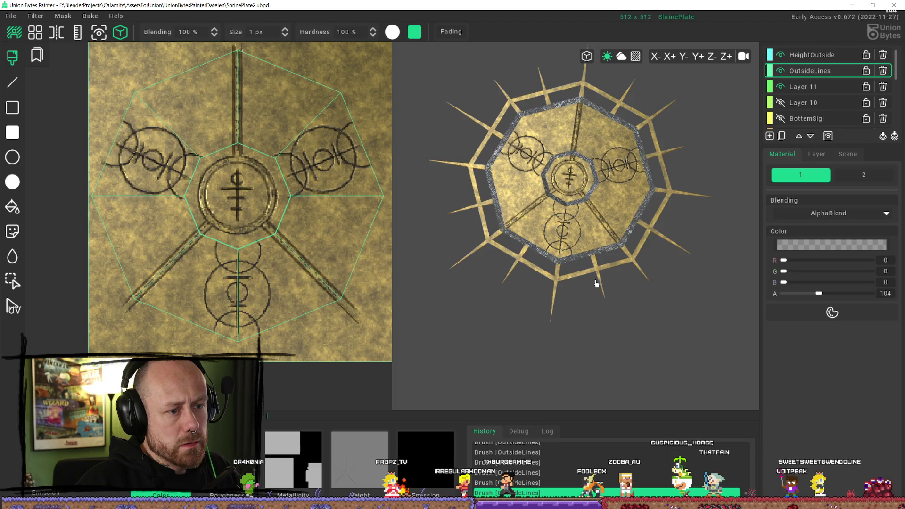
Select the HeightOutside layer's Height channel and set the brush height value to 0,4.
mouse_move(597, 283)
middle_down()
mouse_move(600, 266)
mouse_move(602, 278)
middle_up()
middle_drag(574, 218, 578, 191)
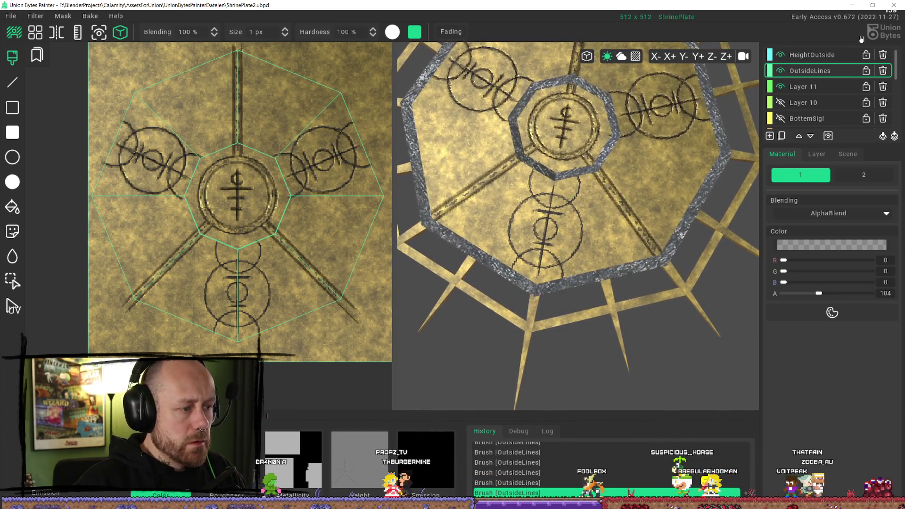
click(826, 59)
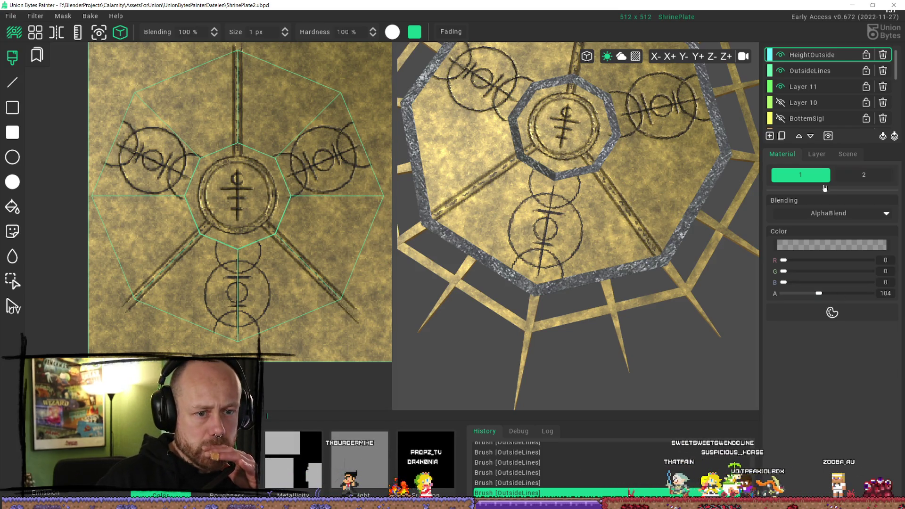
click(384, 461)
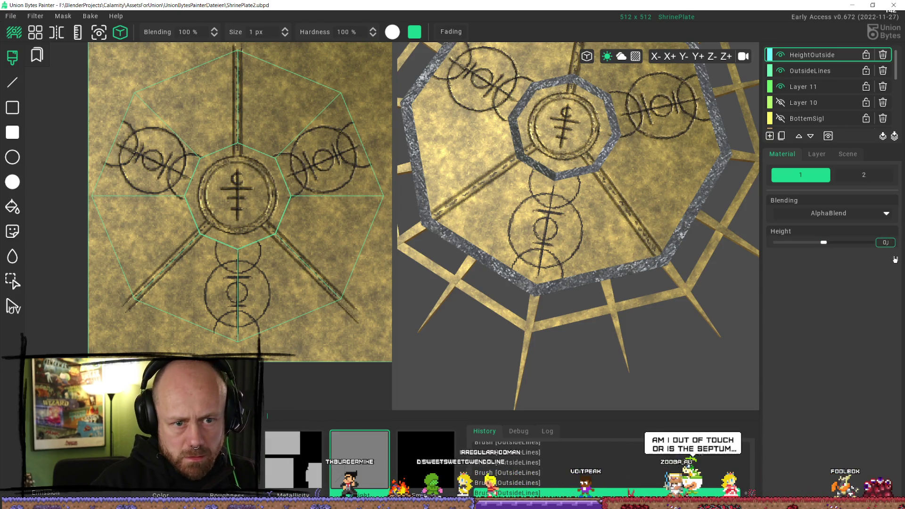
text(40)
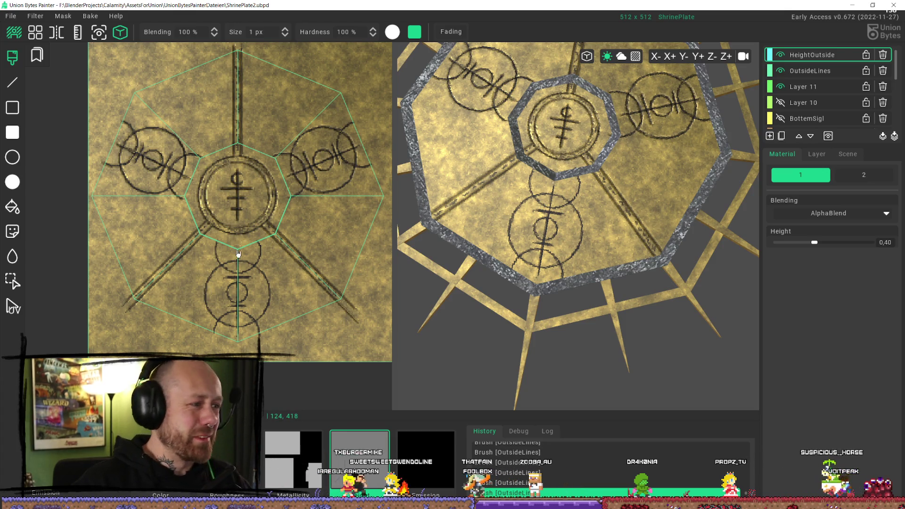
Zoom into the lower sigil and try a short vertical height stroke, then undo it.
scroll(247, 278, up, 2)
scroll(247, 278, up, 3)
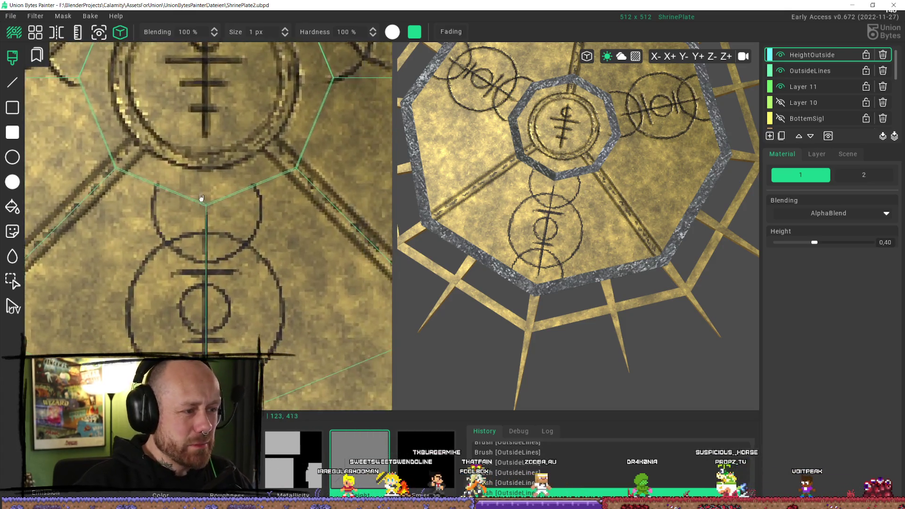
scroll(298, 217, down, 1)
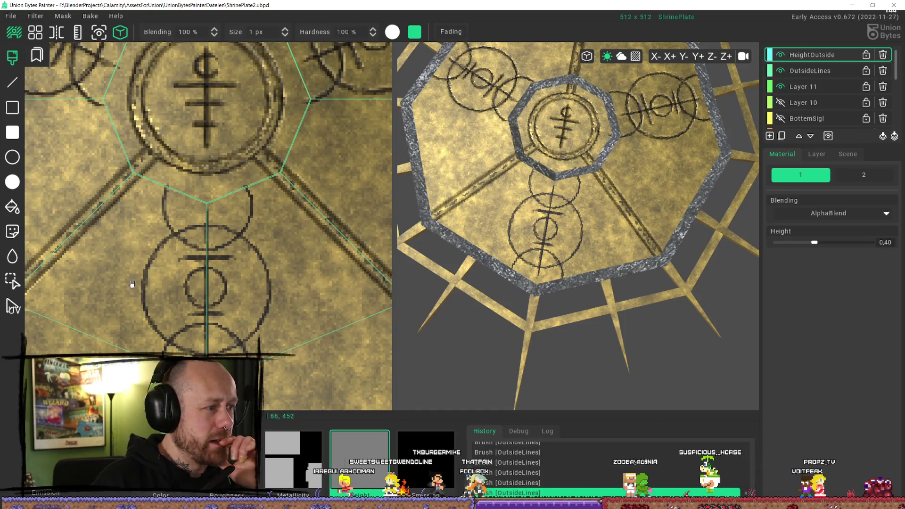
drag(166, 187, 164, 214)
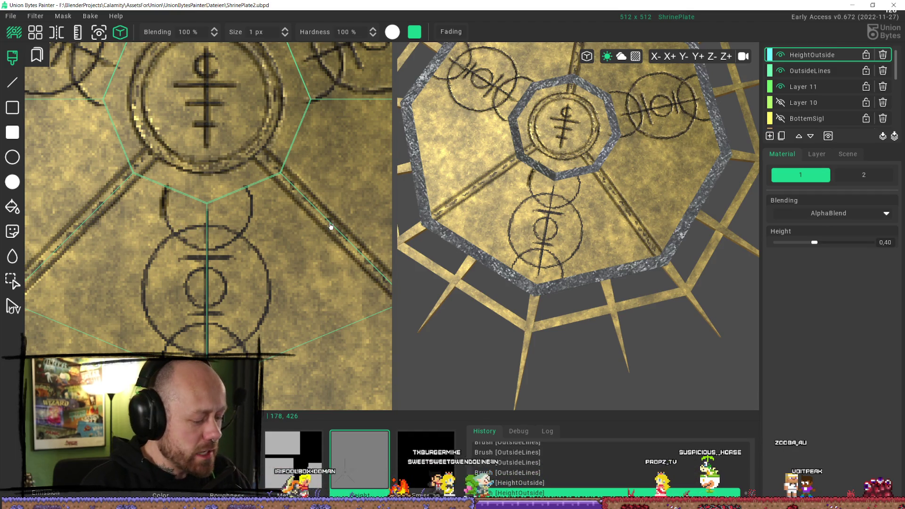
key(ctrl+z)
key(ctrl+z)
key(ctrl+z)
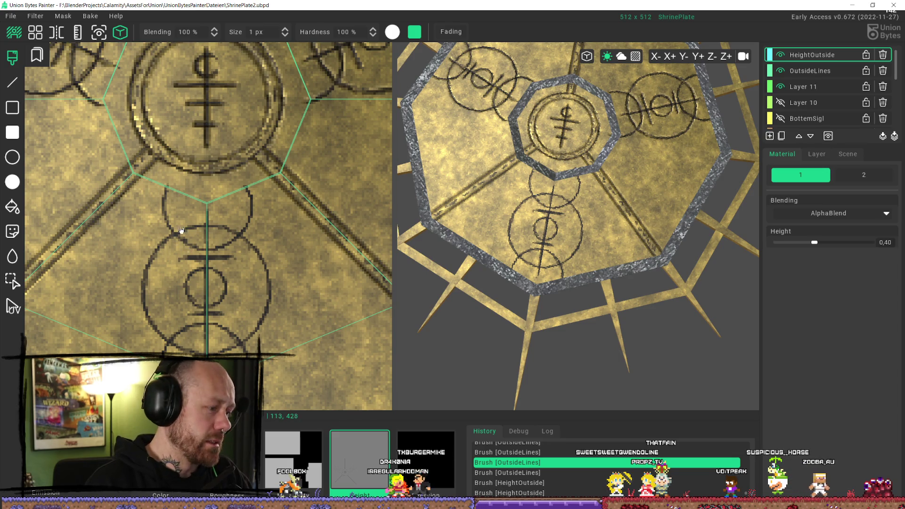
Swap colours with X and paint 0,40 height along the small ring below the emblem.
key(x)
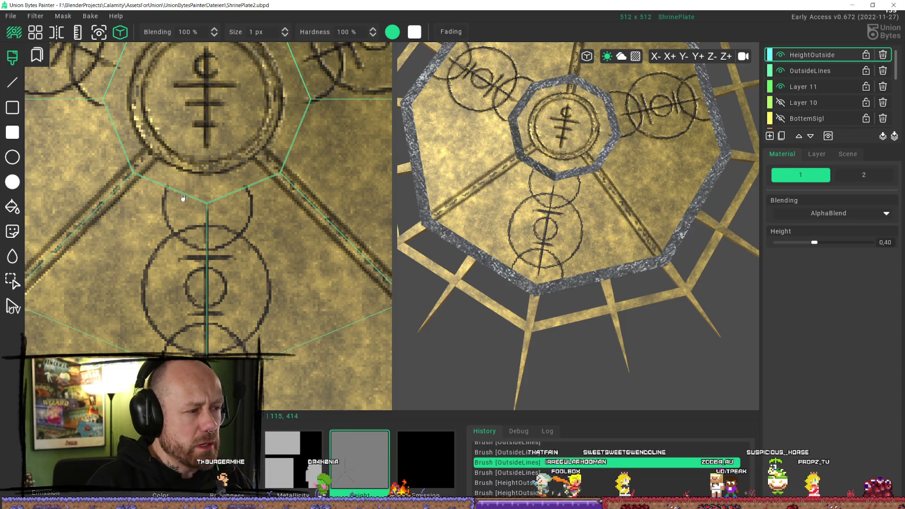
key(ctrl+y)
key(ctrl+y)
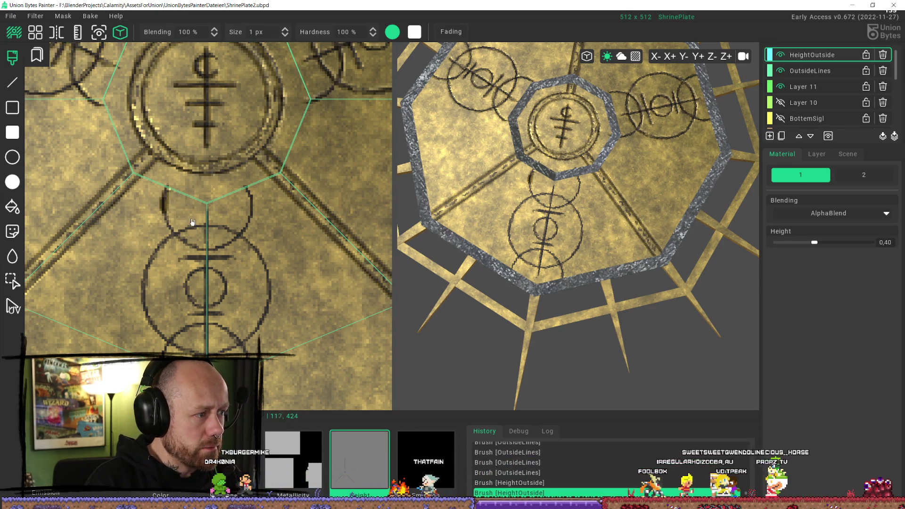
drag(165, 211, 185, 243)
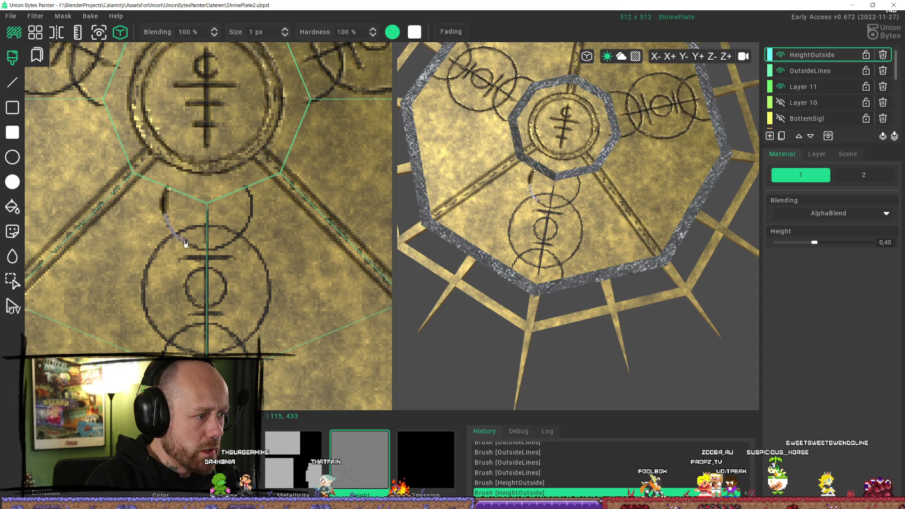
key(ctrl+z)
key(ctrl+z)
key(ctrl+z)
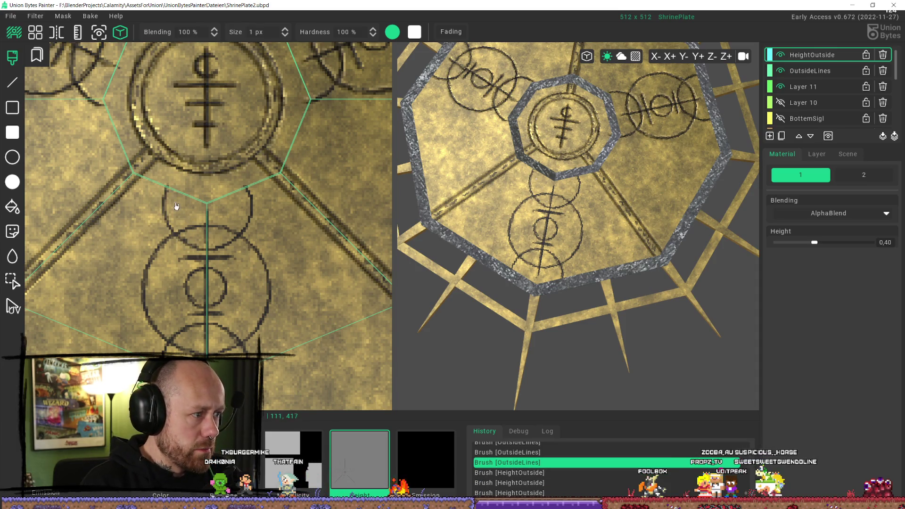
mouse_move(165, 189)
mouse_down()
mouse_move(172, 234)
mouse_move(218, 250)
mouse_move(249, 230)
mouse_move(248, 190)
mouse_move(208, 250)
mouse_up()
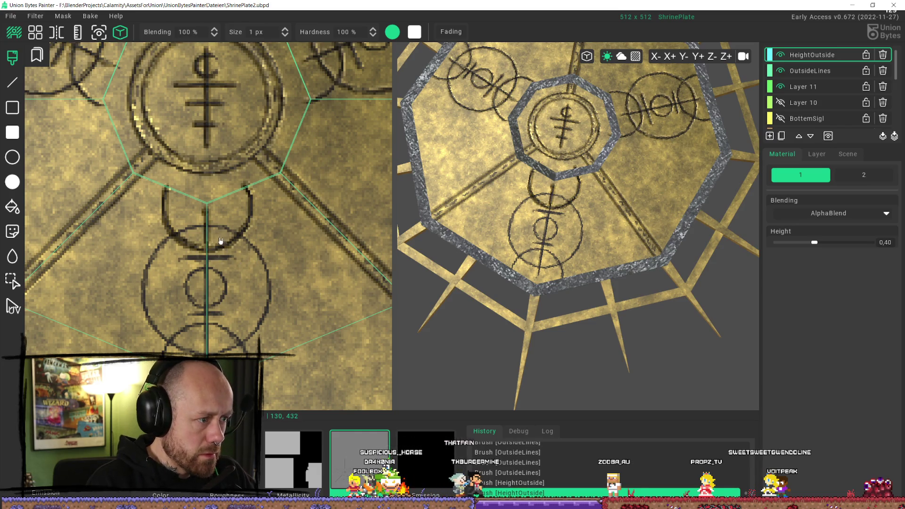
Paint 0,40 height strokes down the centre line and around the lower sigil's large ring.
key(ctrl+z)
drag(209, 231, 208, 382)
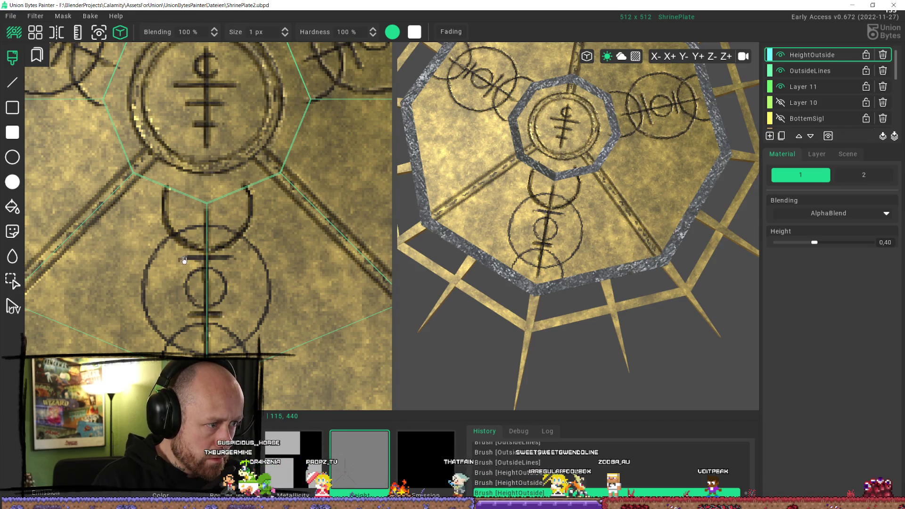
key(ctrl+z)
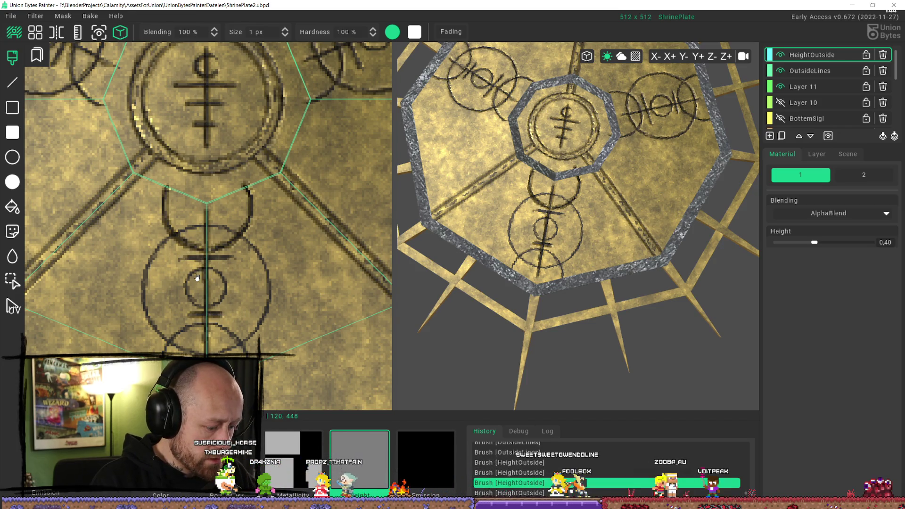
mouse_move(185, 260)
mouse_down()
mouse_move(230, 261)
mouse_move(203, 259)
mouse_move(188, 286)
mouse_move(190, 299)
mouse_move(213, 307)
mouse_move(228, 288)
mouse_move(206, 272)
mouse_up()
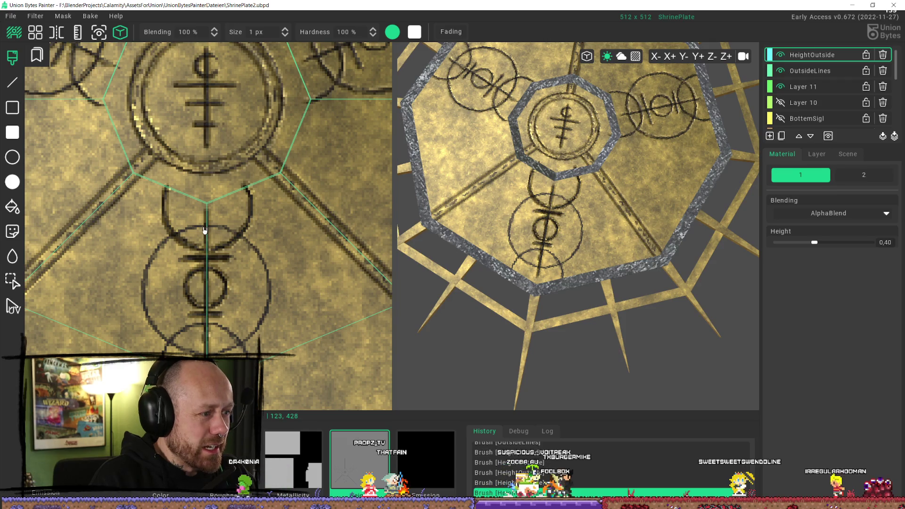
mouse_move(202, 228)
mouse_down()
mouse_move(176, 236)
mouse_move(147, 273)
mouse_move(151, 321)
mouse_move(181, 349)
mouse_move(212, 354)
mouse_move(248, 338)
mouse_move(269, 304)
mouse_move(267, 271)
mouse_up()
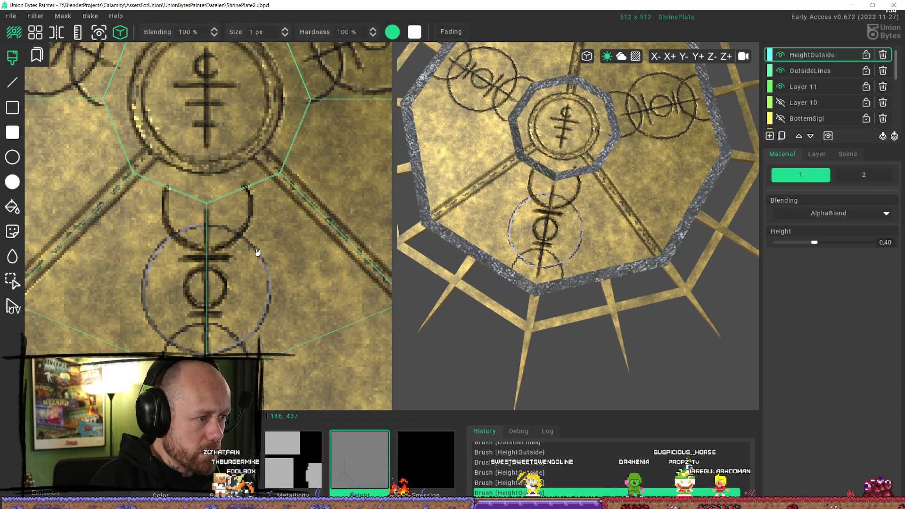
mouse_move(257, 252)
mouse_down()
mouse_move(230, 231)
mouse_move(194, 232)
mouse_up()
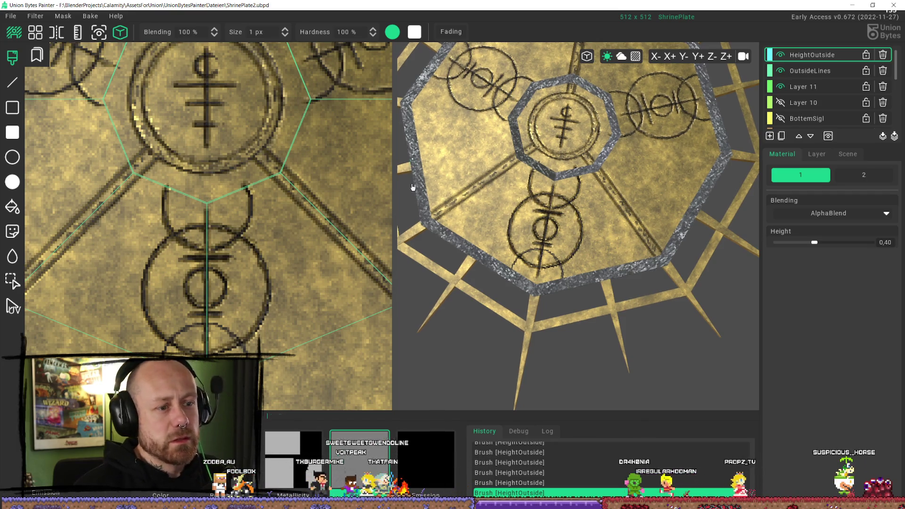
Export the ShrinePlate textures to TexturedForSpecificAsset, then view the plate in the Unreal level.
scroll(583, 360, down, 3)
mouse_move(584, 359)
right_down()
mouse_move(543, 238)
mouse_move(603, 126)
mouse_move(650, 158)
mouse_move(607, 241)
mouse_move(479, 166)
mouse_move(521, 135)
mouse_move(562, 184)
right_up()
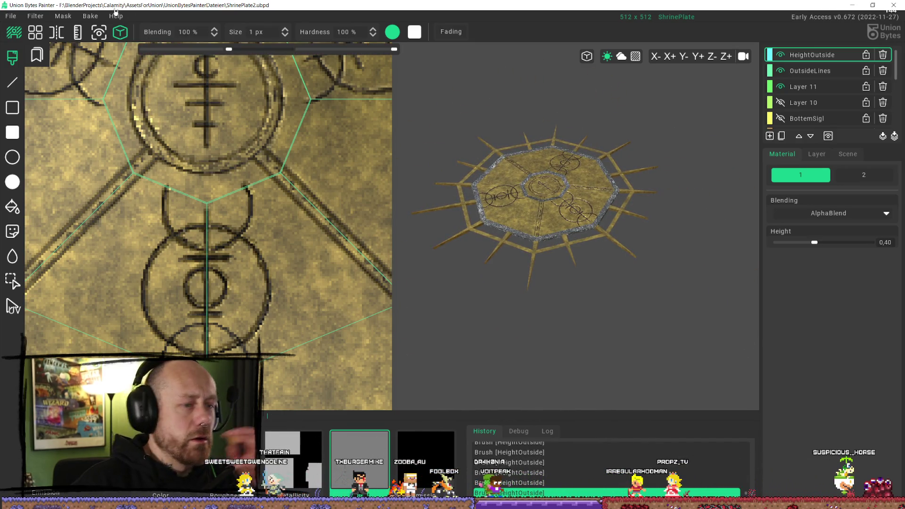
click(10, 15)
click(48, 146)
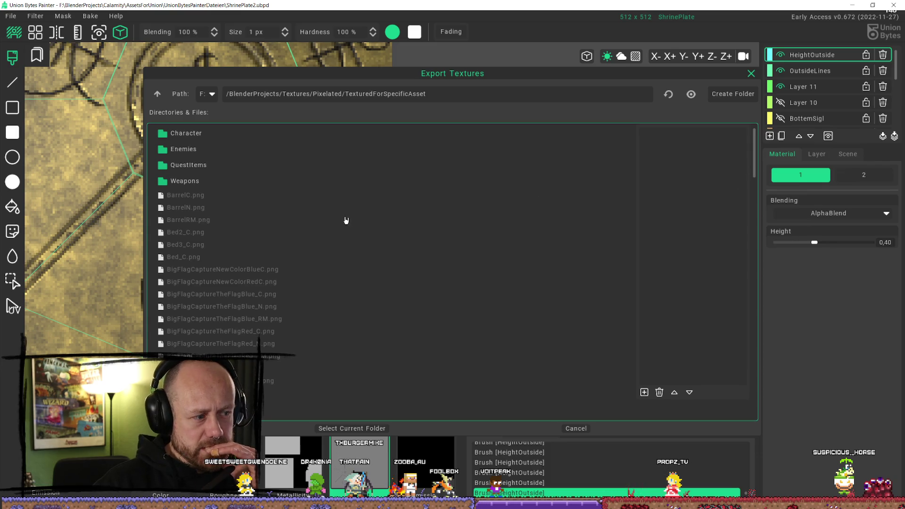
click(351, 429)
click(297, 376)
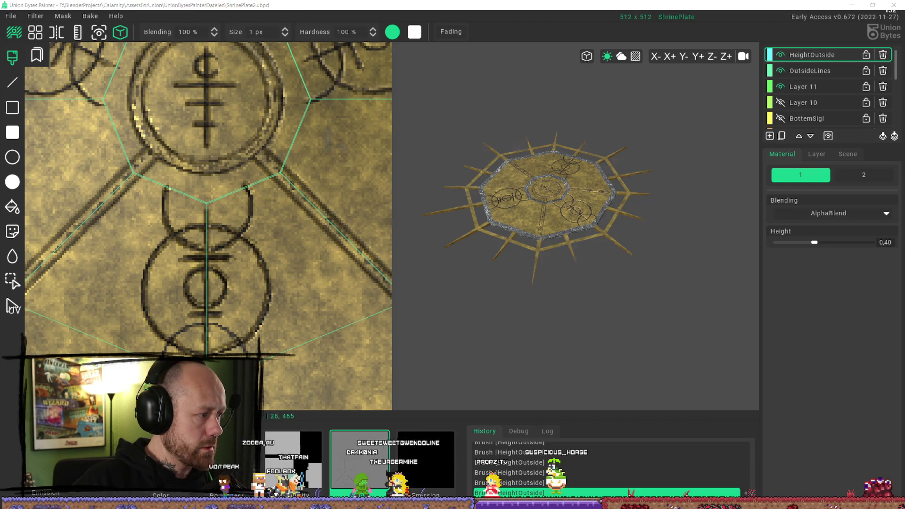
click(853, 5)
right_drag(353, 236, 353, 236)
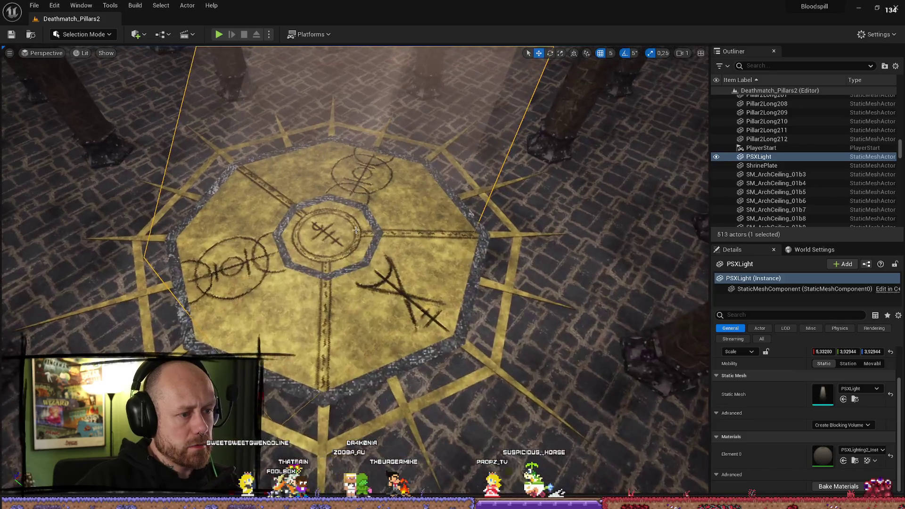
Reimport the exported ShrinePlate textures onto SpecificAssets and start a Play test with Alt+P.
key(ctrl+space)
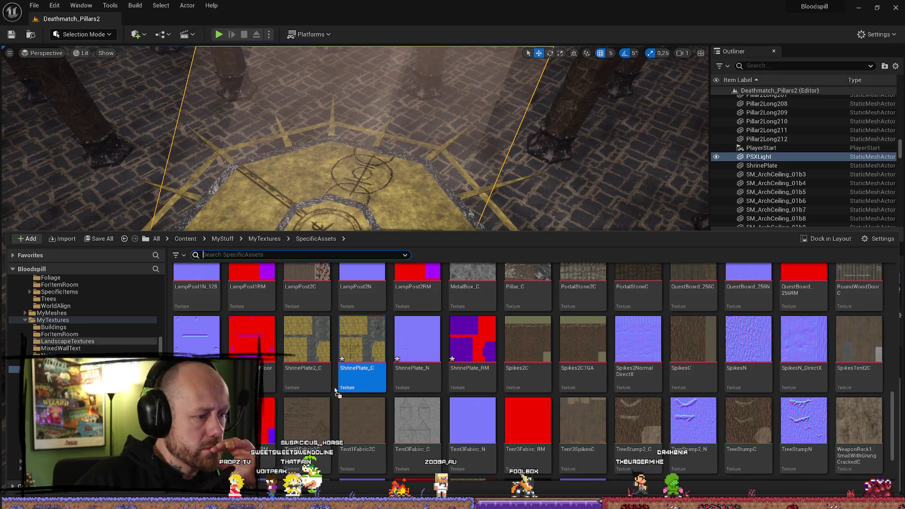
drag(335, 392, 335, 391)
right_drag(490, 156, 492, 154)
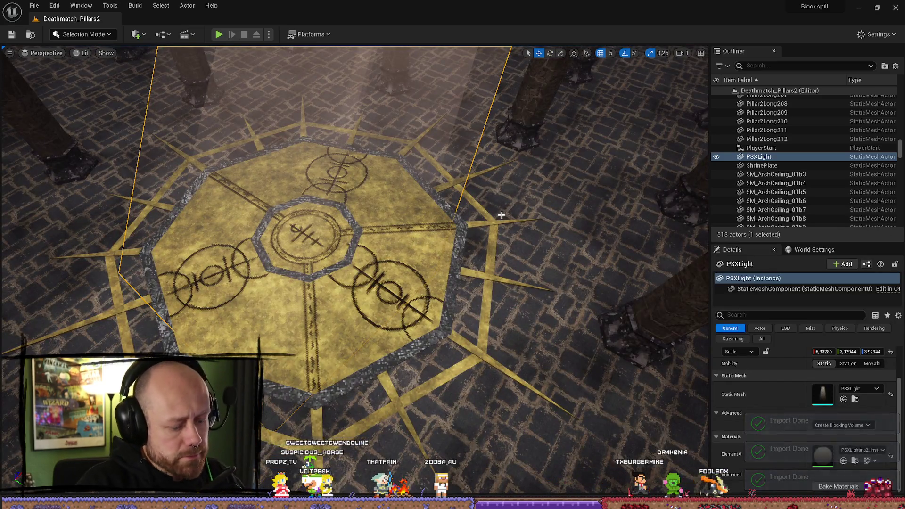
key(alt+p)
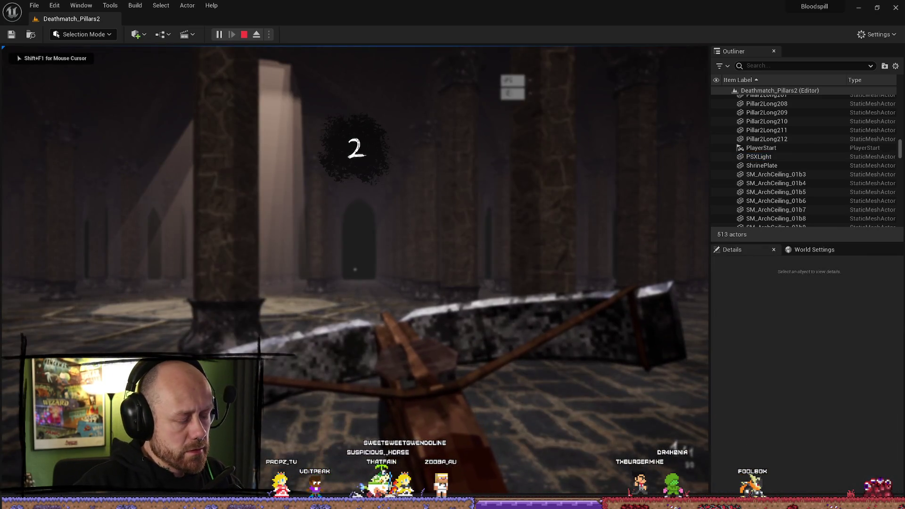
Walk around the shrine plate with W and S, stop play with Esc, and focus PSXLight.
key(w)
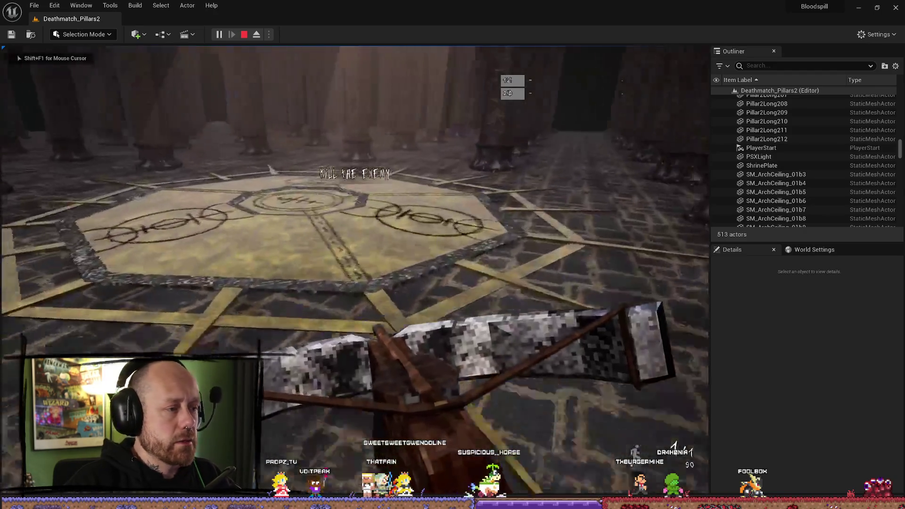
key(w)
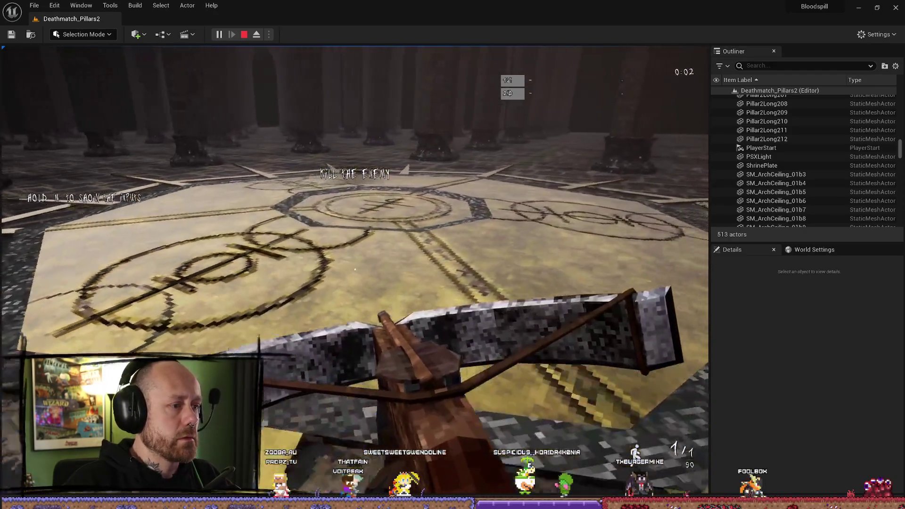
key(w)
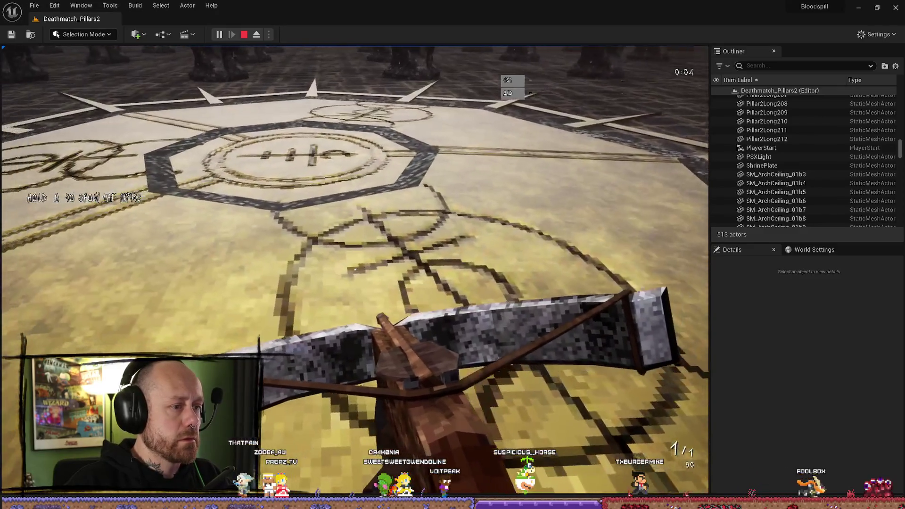
key(s)
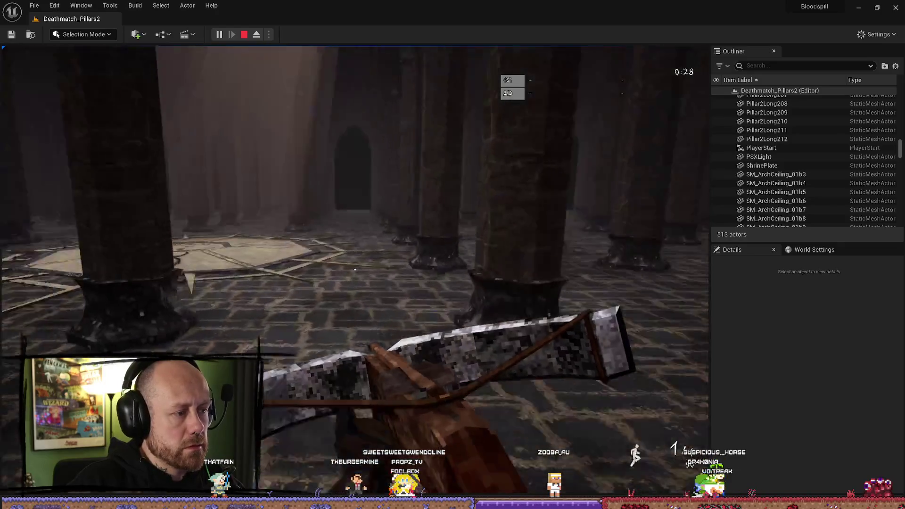
key(w)
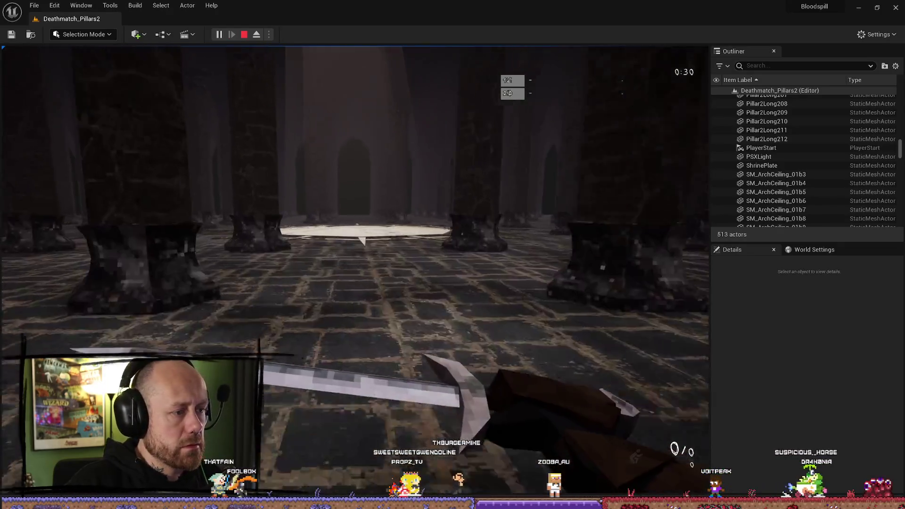
key(w)
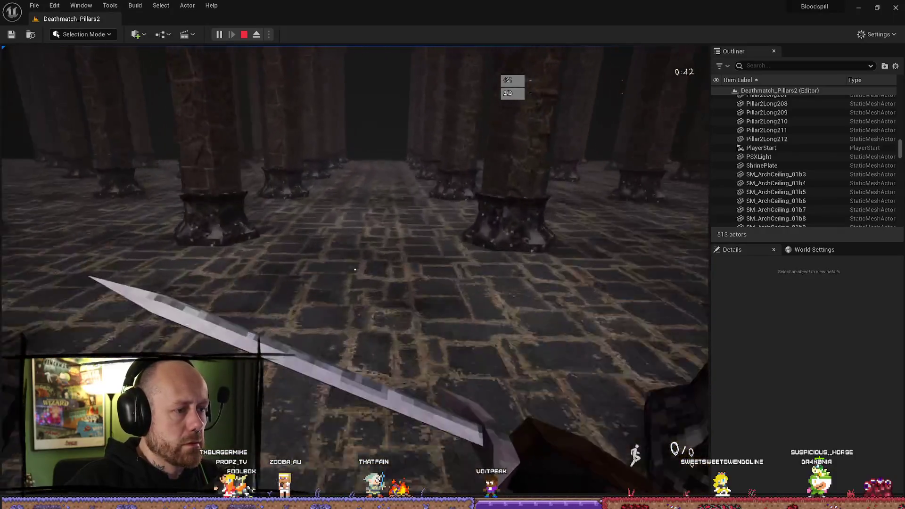
key(w)
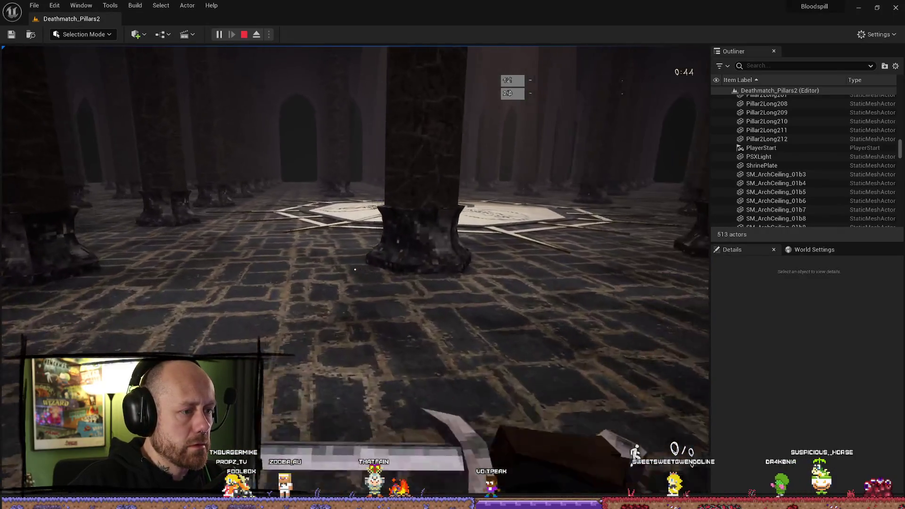
key(w)
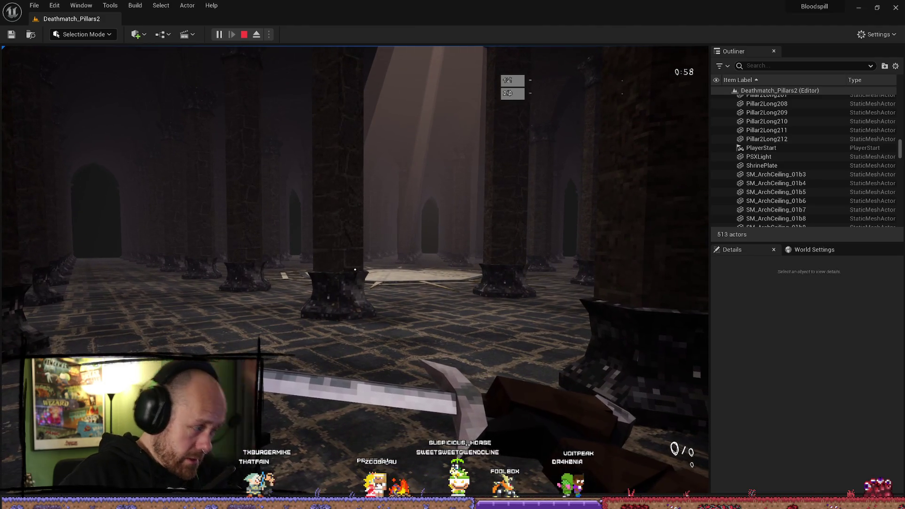
key(Escape)
double_click(759, 156)
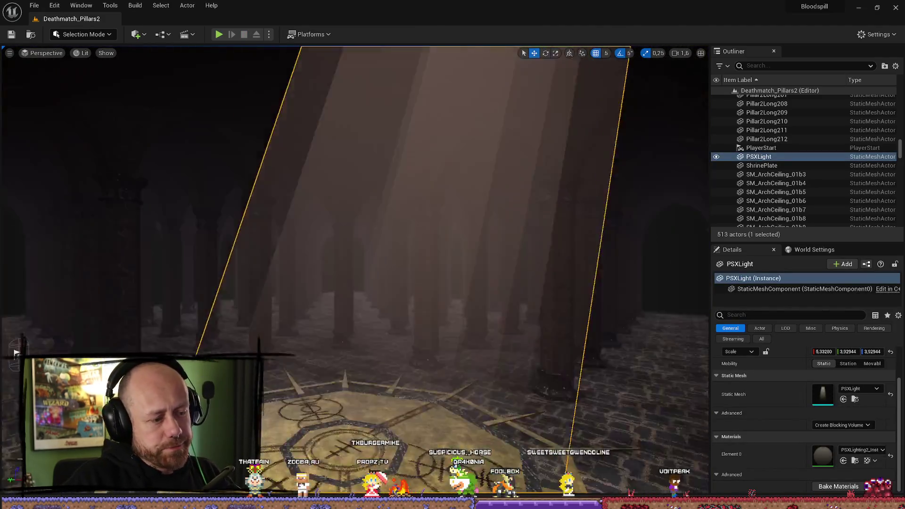
Save the ShrinePlate2 project in Union Bytes Painter and restore its window to a smaller size.
mouse_move(438, 212)
right_down()
mouse_move(438, 202)
mouse_move(438, 213)
right_up()
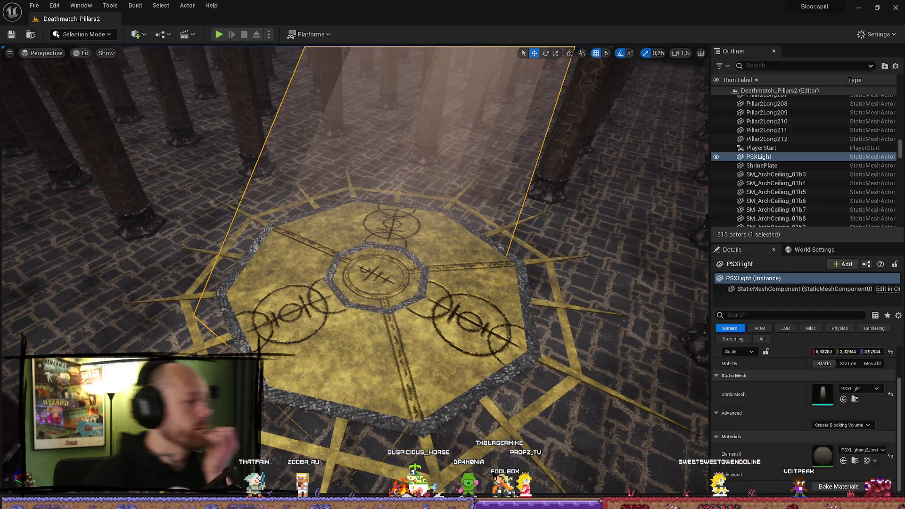
key(alt+Tab)
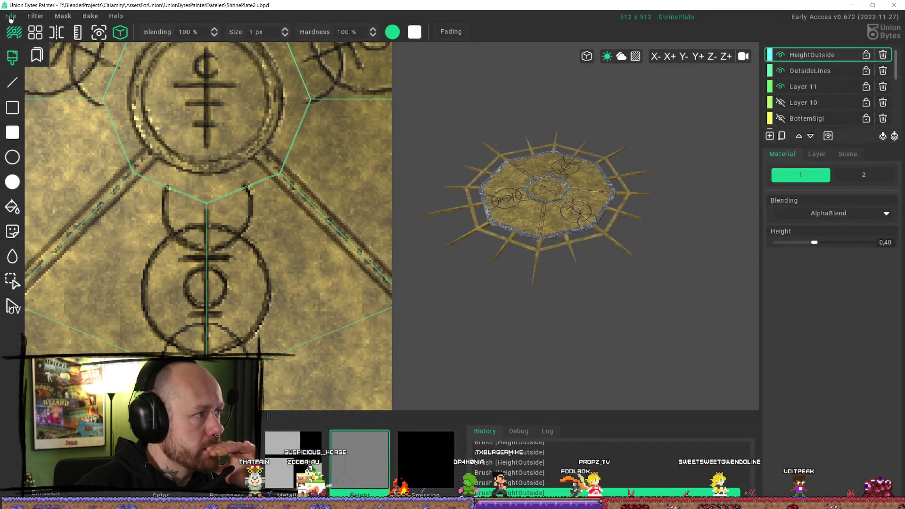
click(11, 16)
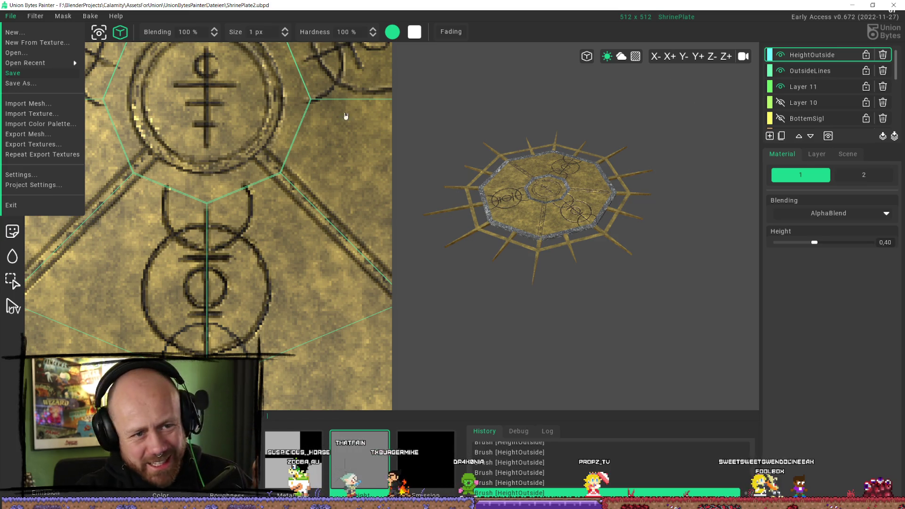
click(260, 115)
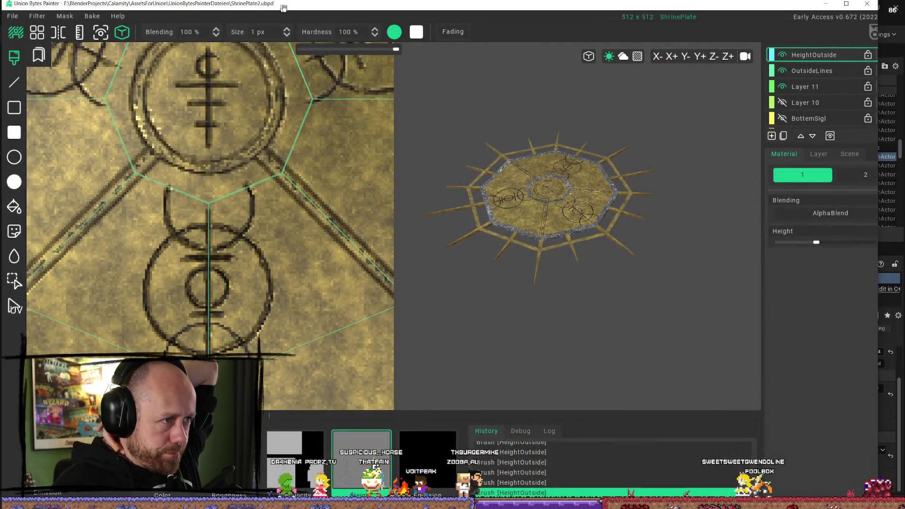
drag(386, 6, 388, 63)
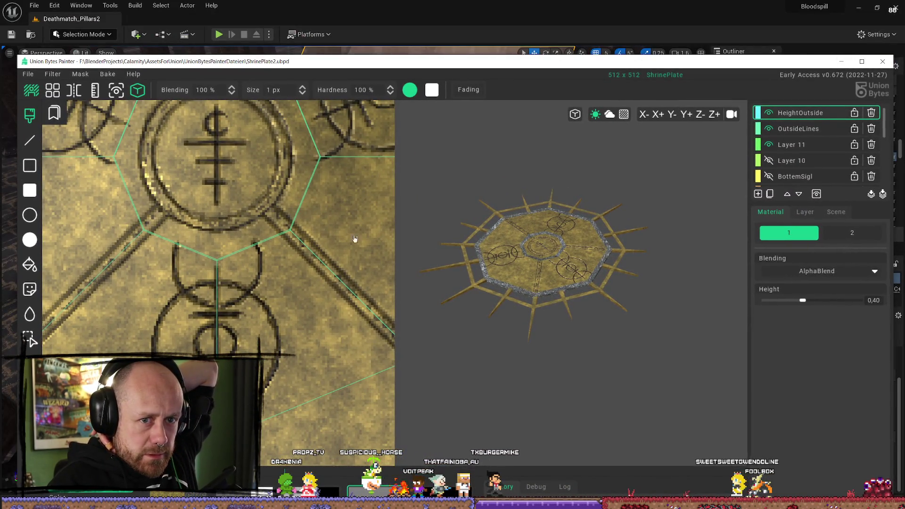
Hide the painter window and bring the Deathmatch_Pillars2 level editor to the front.
key(alt+Tab)
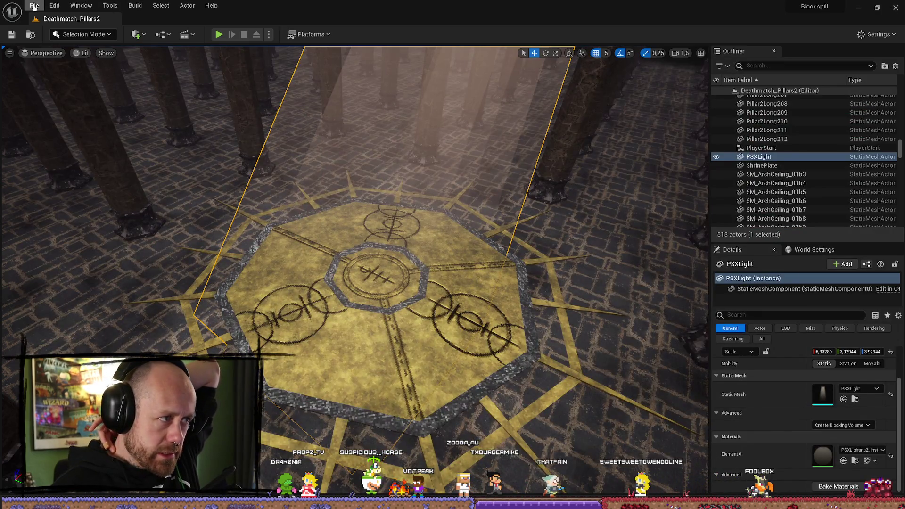
click(34, 5)
click(410, 213)
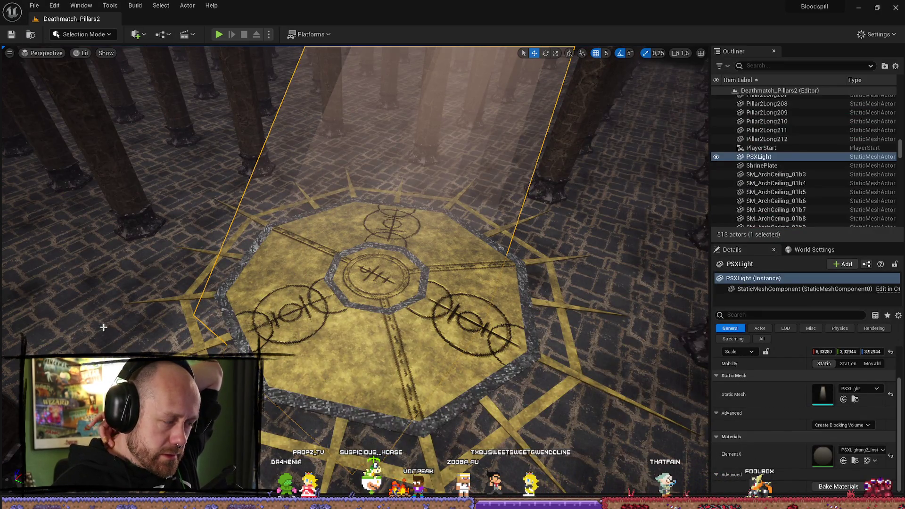